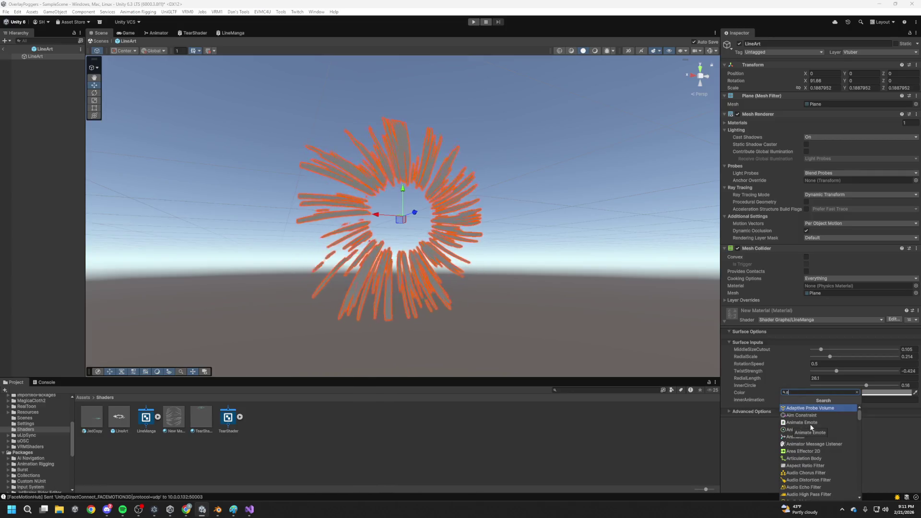
# Add an Animator component to LineArt through the 'anim' component search
pyautogui.write('anim')
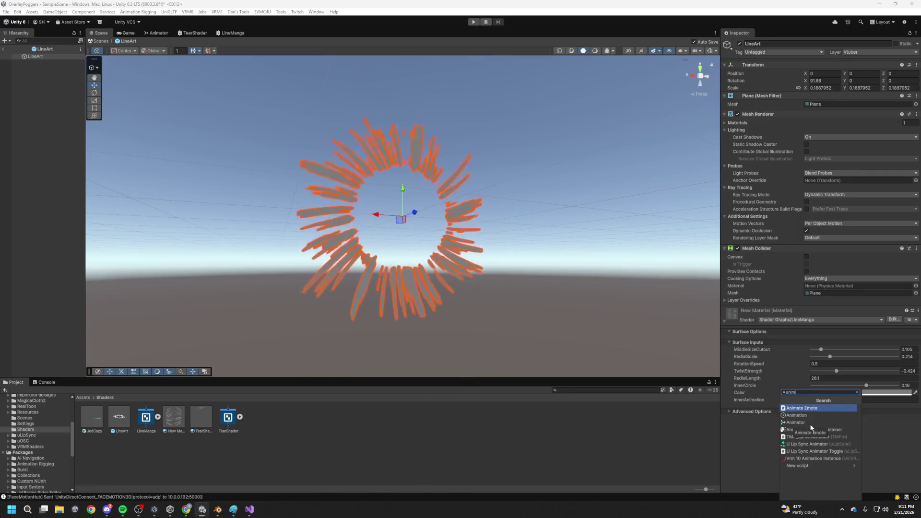
pyautogui.click(810, 421)
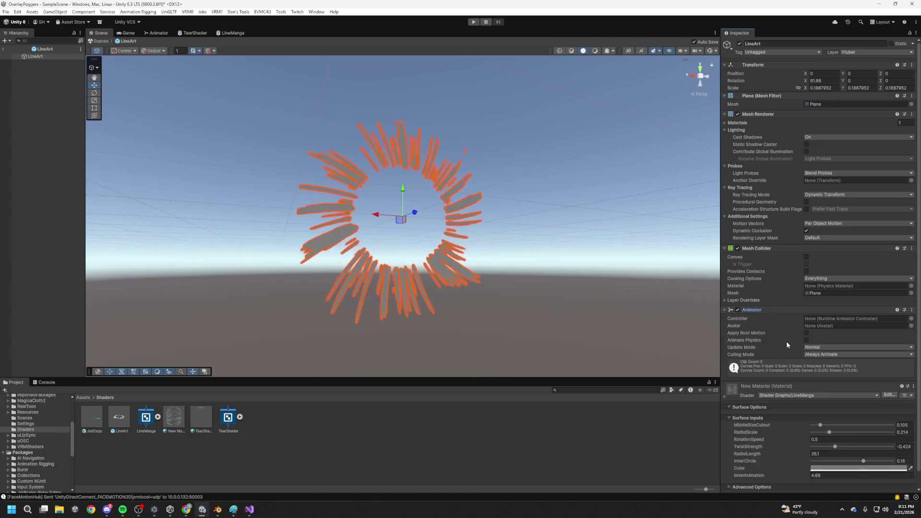
pyautogui.click(292, 421)
# Create an animator controller named LineArmAnim in the Shaders folder
pyautogui.rightClick(292, 422)
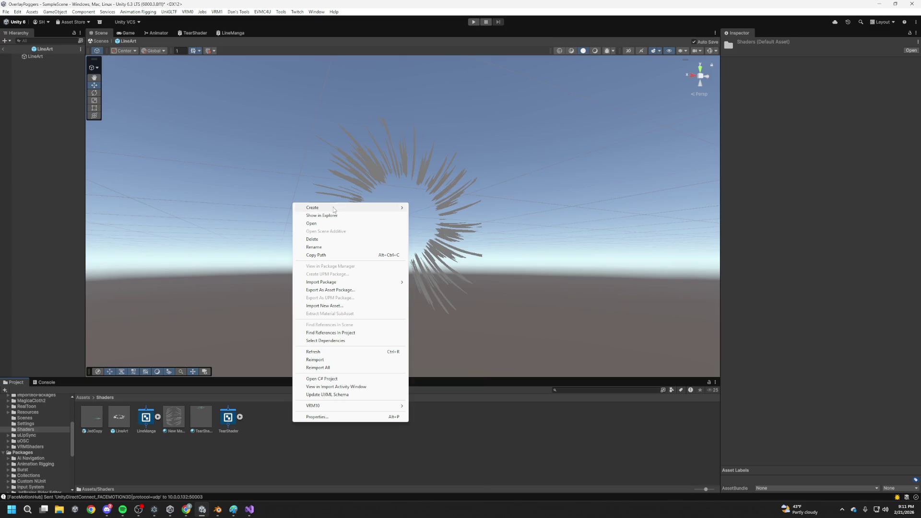
pyautogui.moveTo(334, 209)
pyautogui.moveTo(453, 250)
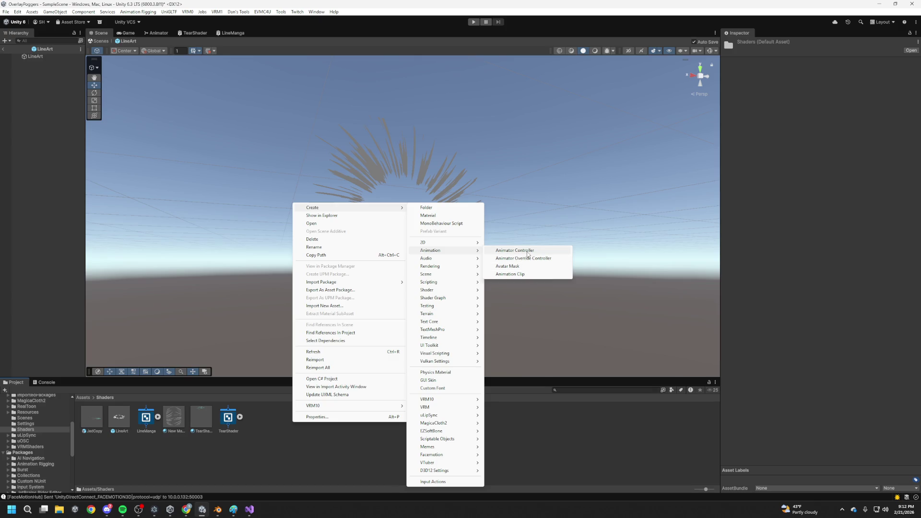
pyautogui.click(527, 253)
pyautogui.write('LineA')
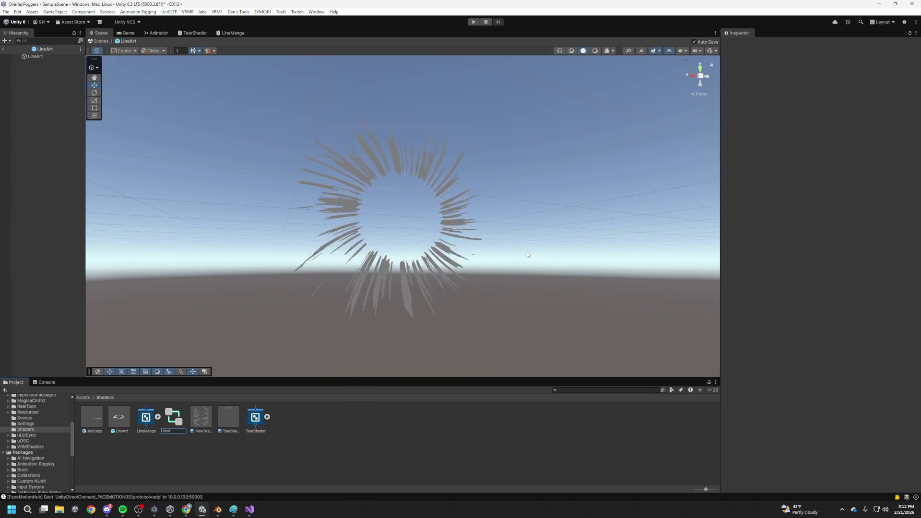
pyautogui.write('rmAnim')
pyautogui.press('Return')
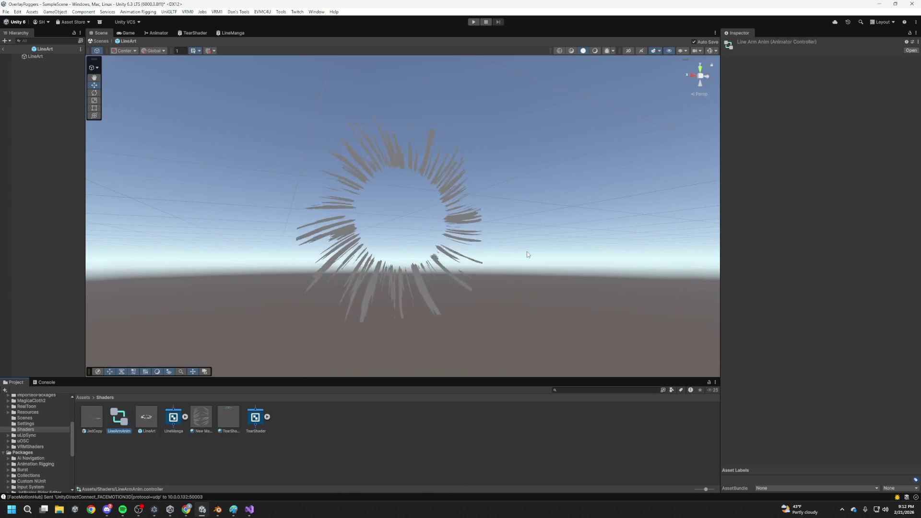
# Assign LineArmAnim as the controller of LineArt's Animator component
pyautogui.click(35, 56)
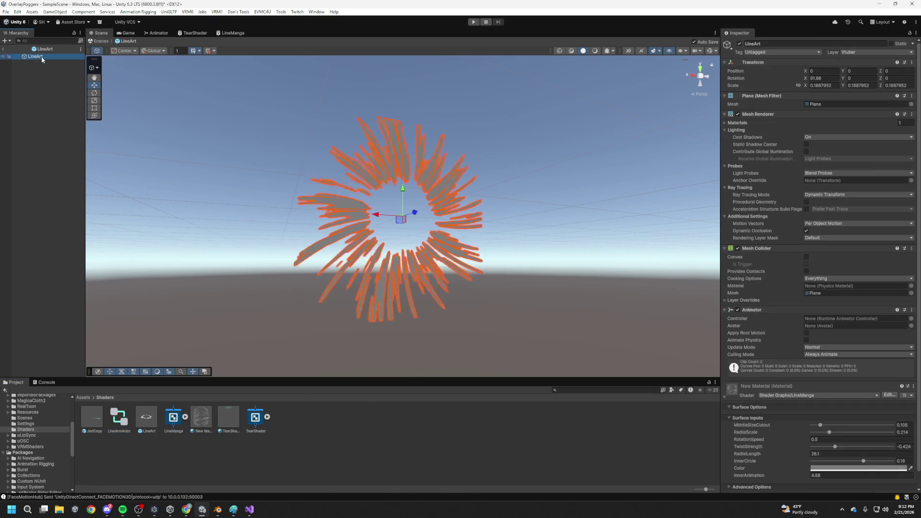
pyautogui.scroll(-2, 811, 376)
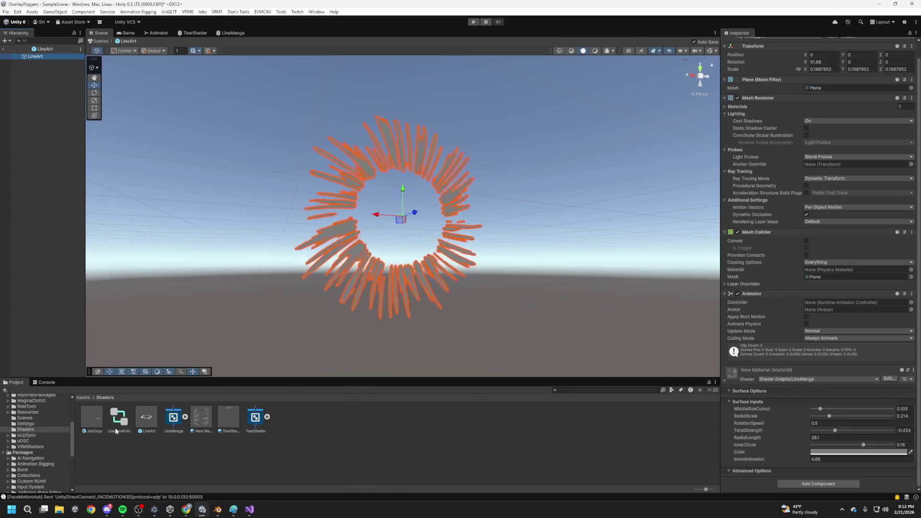
pyautogui.moveTo(151, 418)
pyautogui.mouseDown()
pyautogui.moveTo(527, 346)
pyautogui.moveTo(845, 302)
pyautogui.mouseUp()
pyautogui.moveTo(119, 417)
pyautogui.mouseDown()
pyautogui.moveTo(376, 398)
pyautogui.moveTo(843, 305)
pyautogui.mouseUp()
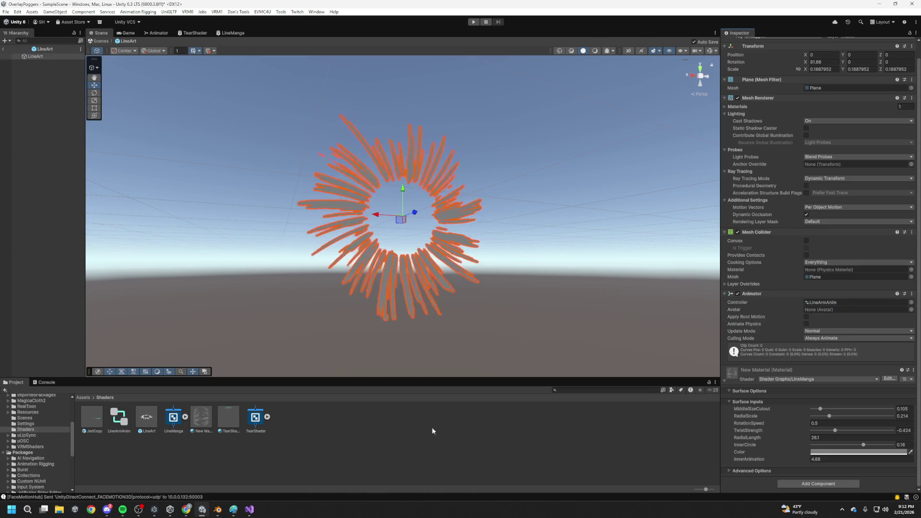
pyautogui.click(320, 423)
pyautogui.rightClick(320, 423)
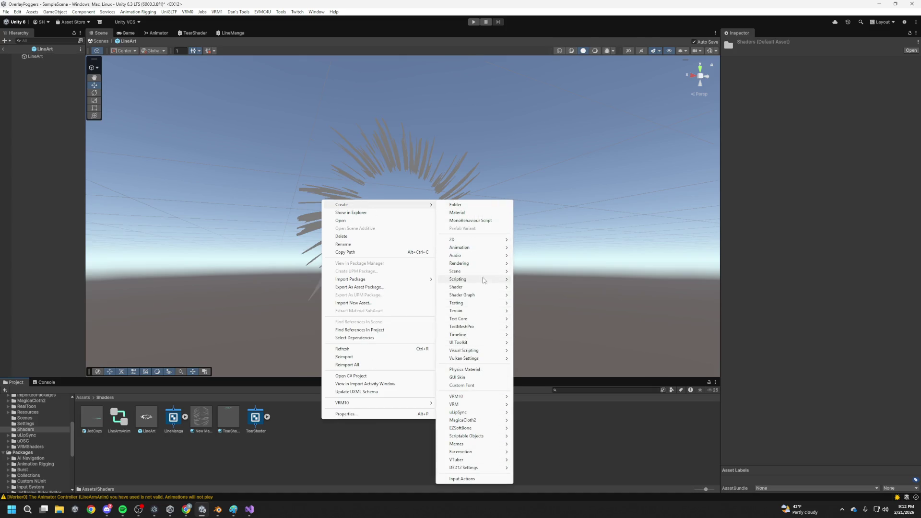
# Create a LineArtStart animation clip in Shaders and open LineArmAnim in the Animator window
pyautogui.moveTo(473, 248)
pyautogui.click(530, 275)
pyautogui.write('LineA')
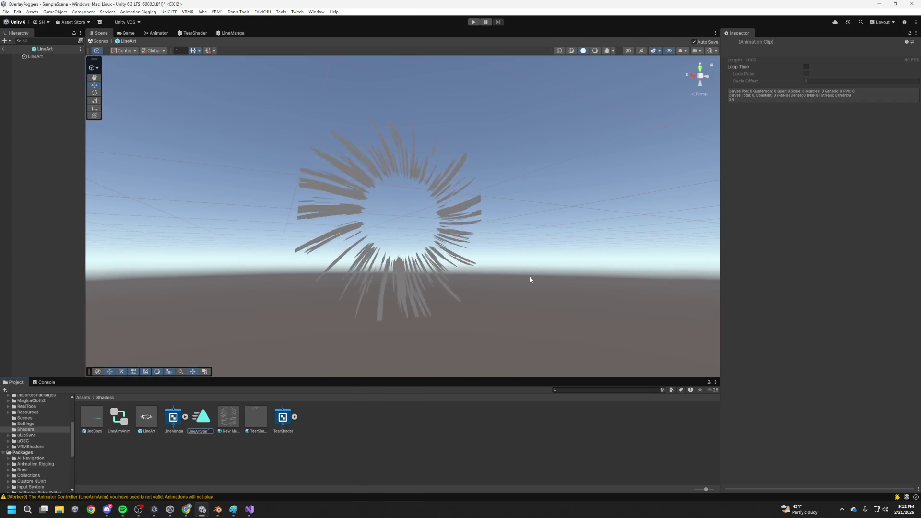
pyautogui.write('rt')
pyautogui.press('Return')
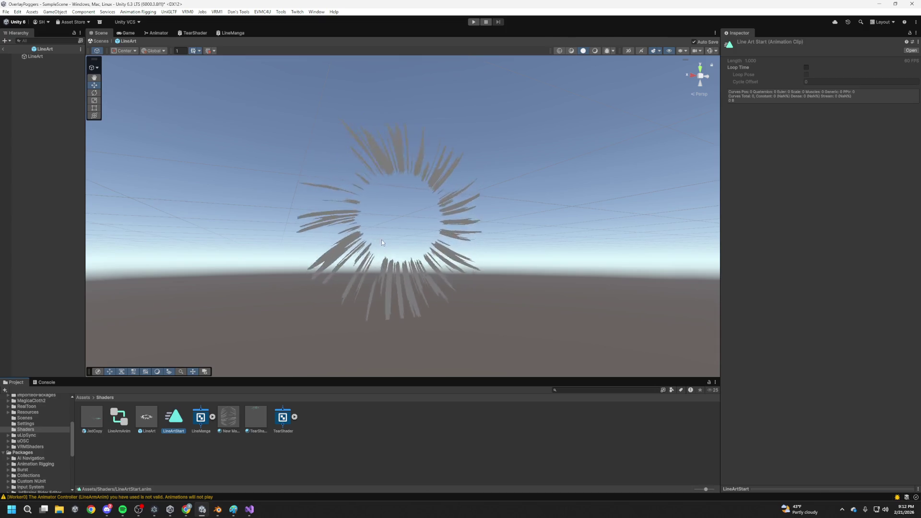
pyautogui.click(359, 251)
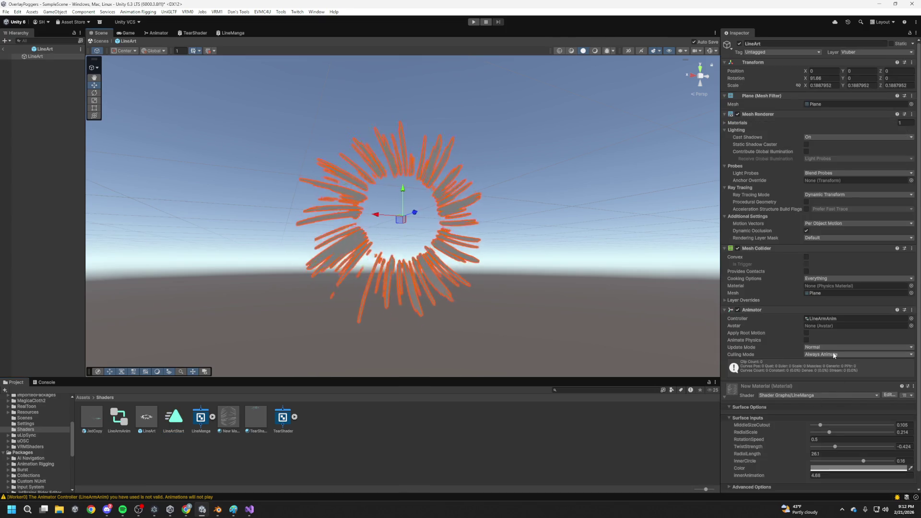
pyautogui.doubleClick(823, 319)
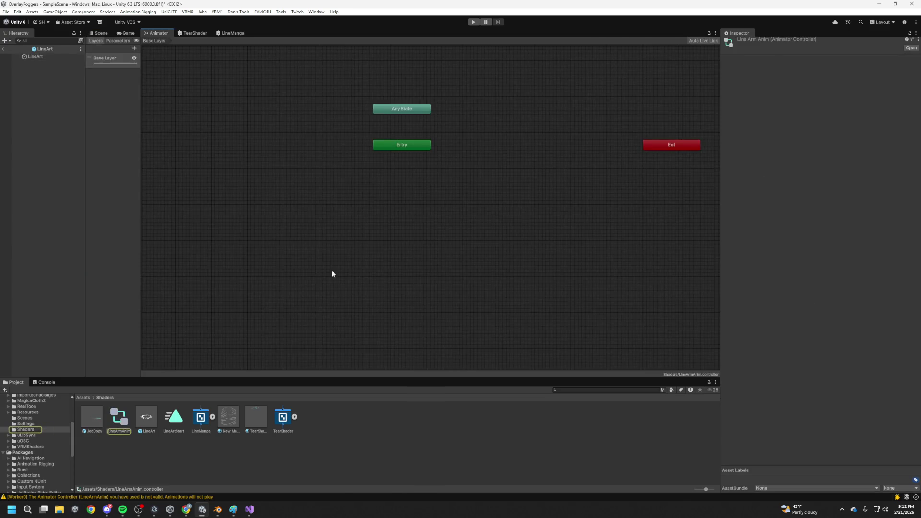
# Add LineArtStart as LineArmAnim's default state and open the clip in the Animation window
pyautogui.moveTo(175, 419); pyautogui.dragTo(451, 127)
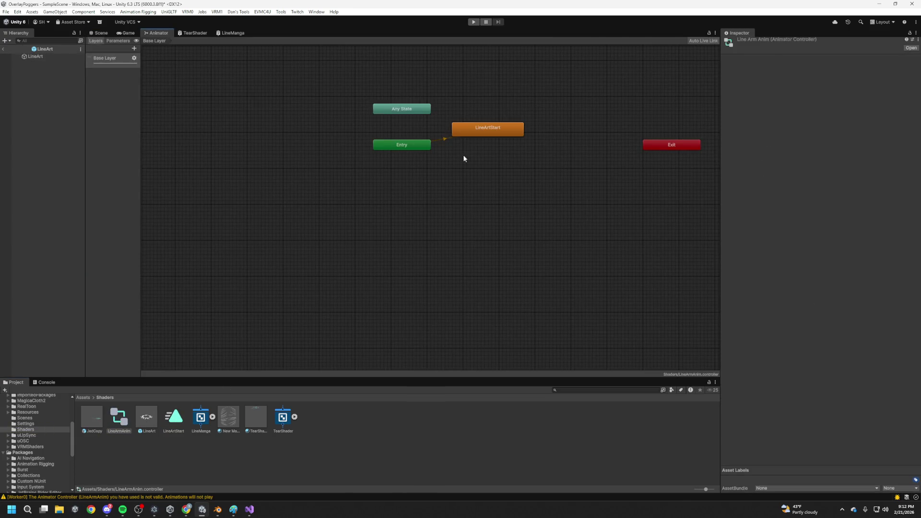
pyautogui.moveTo(464, 158); pyautogui.dragTo(319, 222)
pyautogui.click(100, 33)
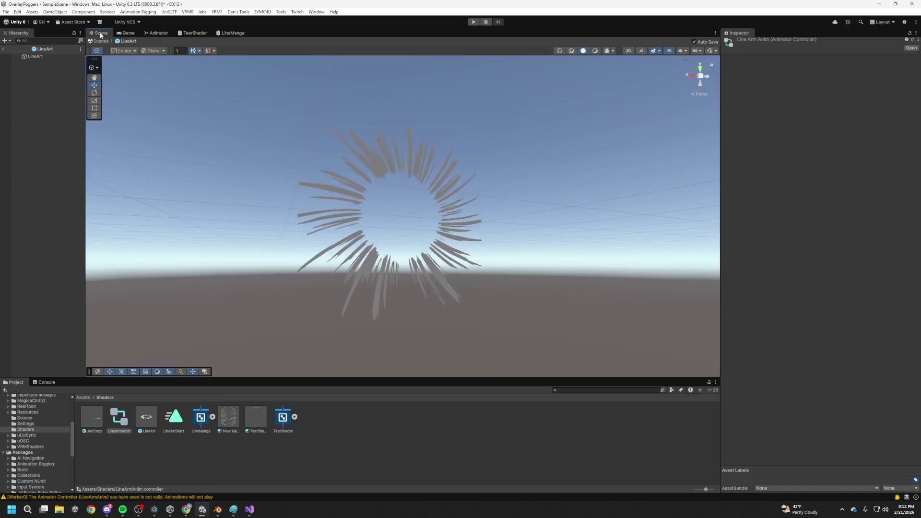
pyautogui.doubleClick(174, 417)
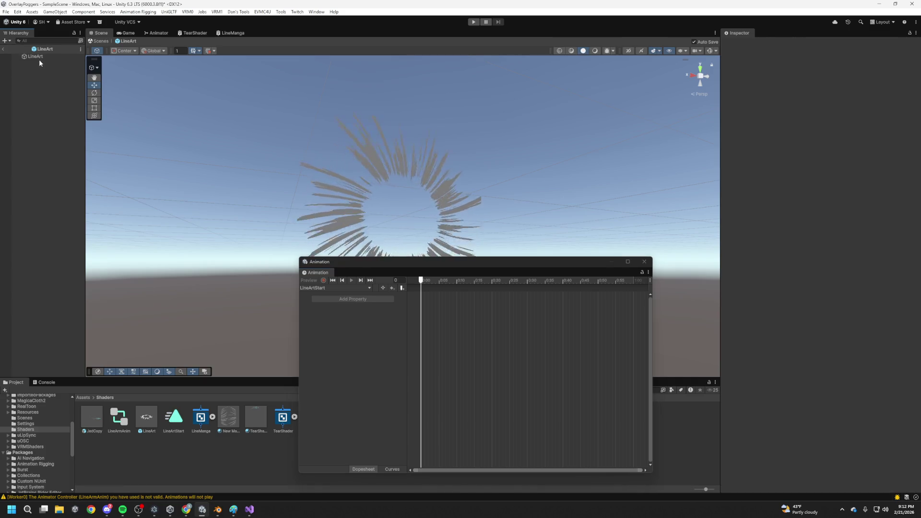
# Record on LineArt and key MiddleSizeCutout at 0.365 on frame 0
pyautogui.click(34, 56)
pyautogui.click(323, 280)
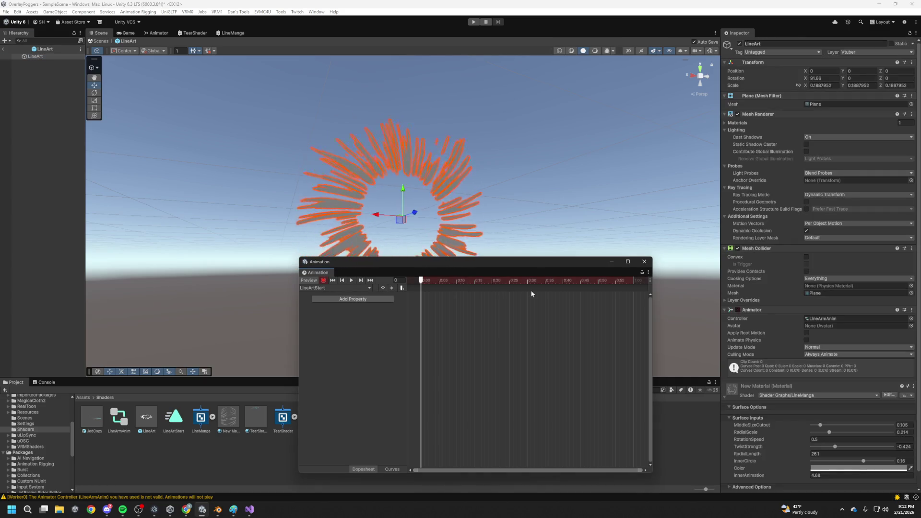
pyautogui.scroll(-1, 773, 318)
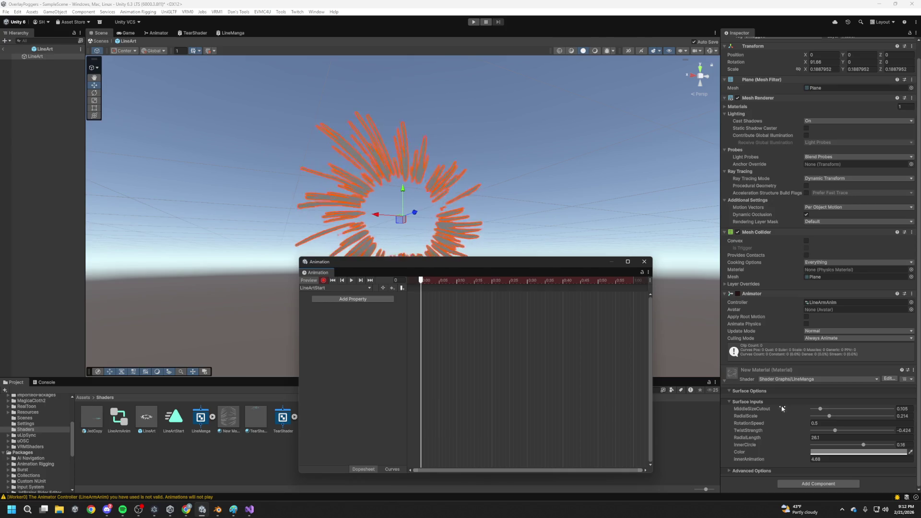
pyautogui.moveTo(823, 409); pyautogui.dragTo(832, 409)
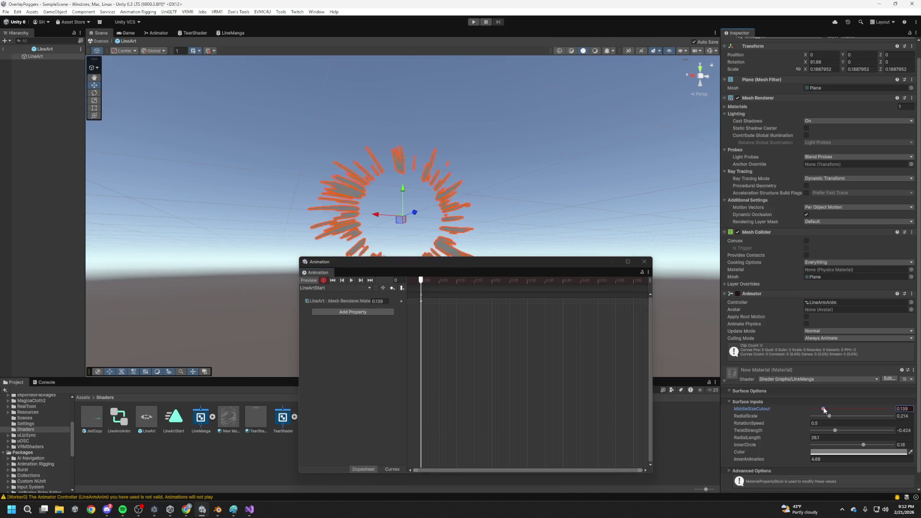
pyautogui.hotkey('ctrl', 'z')
pyautogui.moveTo(821, 409); pyautogui.dragTo(822, 410)
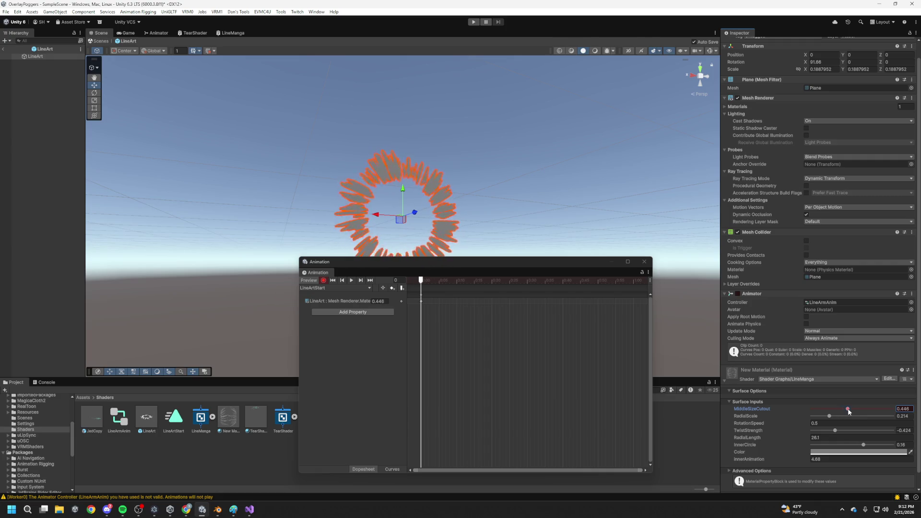
pyautogui.moveTo(829, 417); pyautogui.dragTo(842, 418)
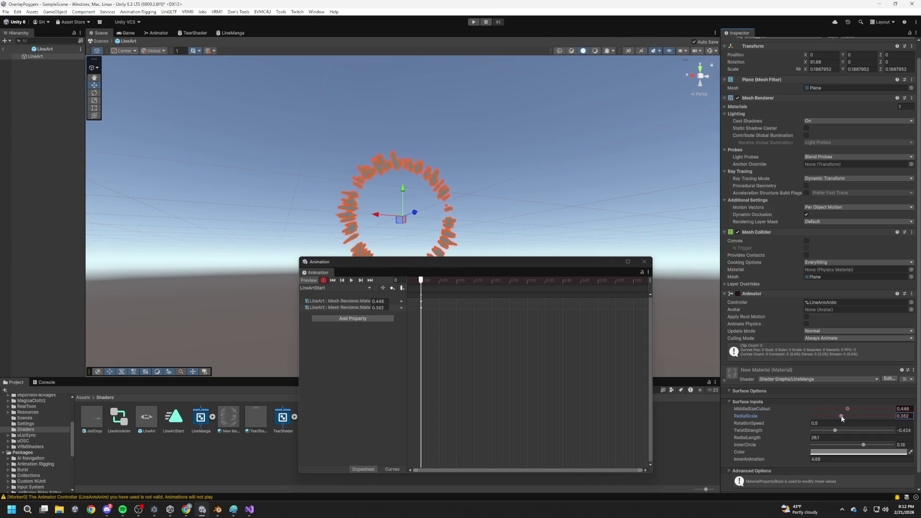
pyautogui.hotkey('ctrl', 'z')
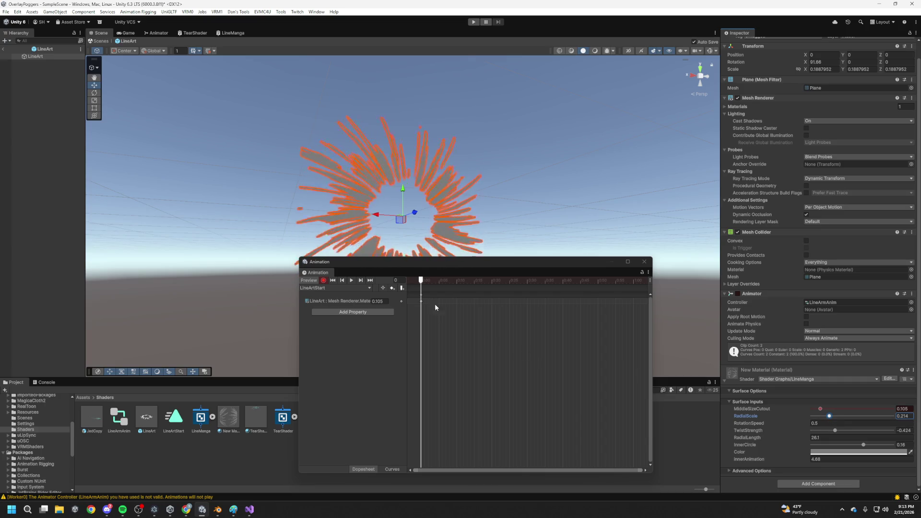
# Lower MiddleSizeCutout to about 0.1 at frame 30 and key InnerCircle at 0.218 on frame 0
pyautogui.moveTo(446, 282); pyautogui.dragTo(416, 286)
pyautogui.moveTo(573, 299)
pyautogui.mouseDown()
pyautogui.moveTo(552, 300)
pyautogui.moveTo(592, 301)
pyautogui.moveTo(524, 301)
pyautogui.moveTo(527, 282)
pyautogui.mouseUp()
pyautogui.moveTo(849, 412); pyautogui.dragTo(843, 412)
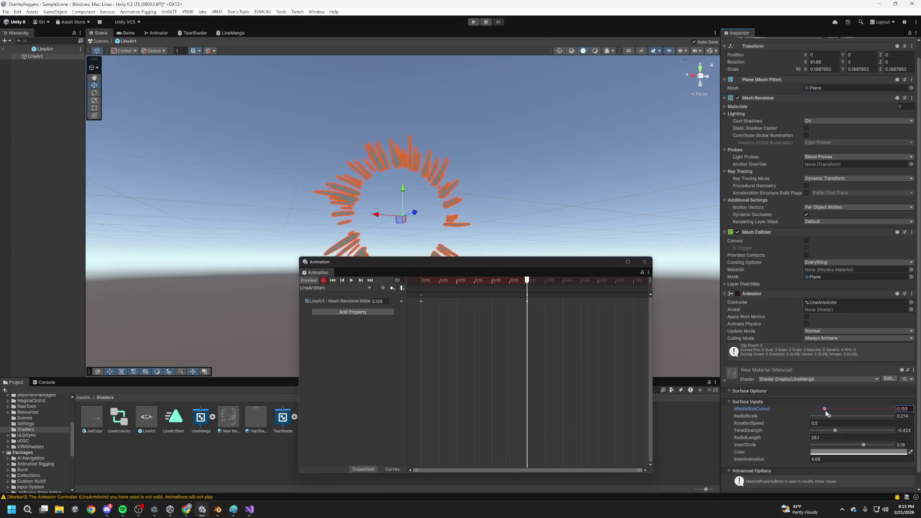
pyautogui.moveTo(824, 415); pyautogui.dragTo(821, 414)
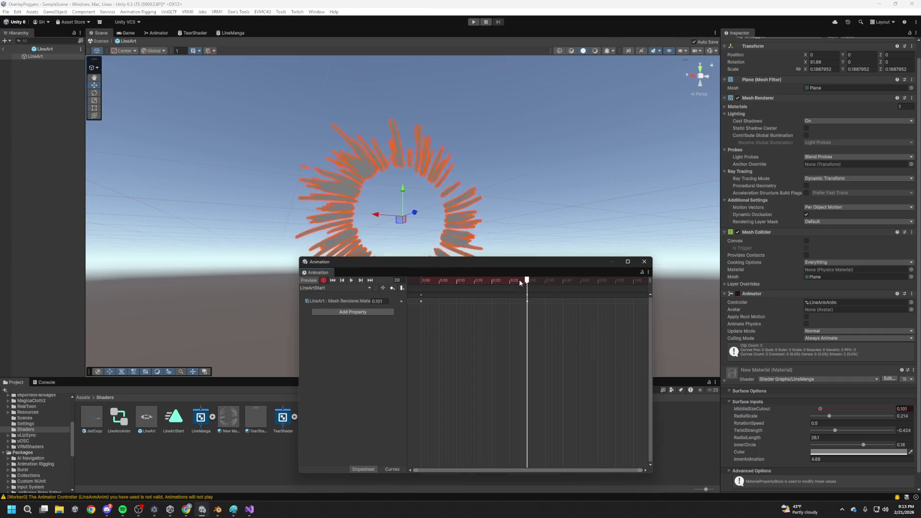
pyautogui.moveTo(527, 281); pyautogui.dragTo(410, 286)
pyautogui.click(846, 411)
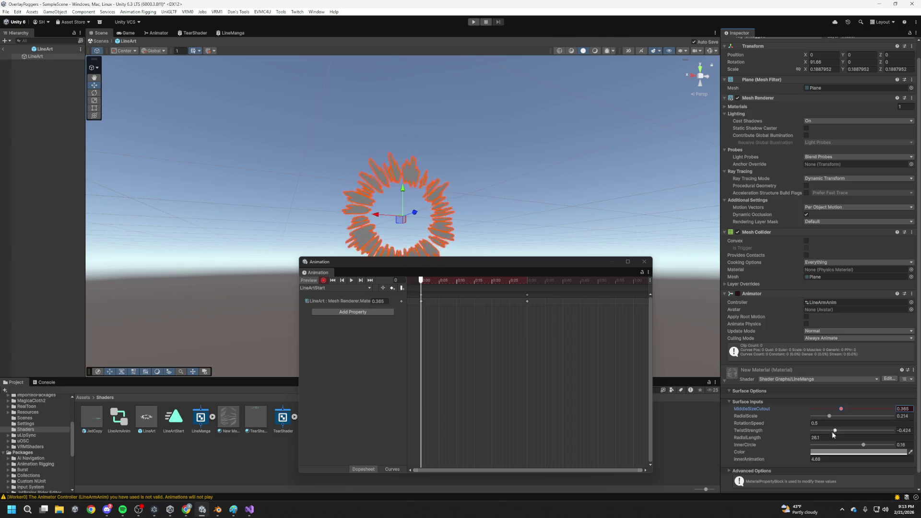
pyautogui.moveTo(864, 447); pyautogui.dragTo(863, 446)
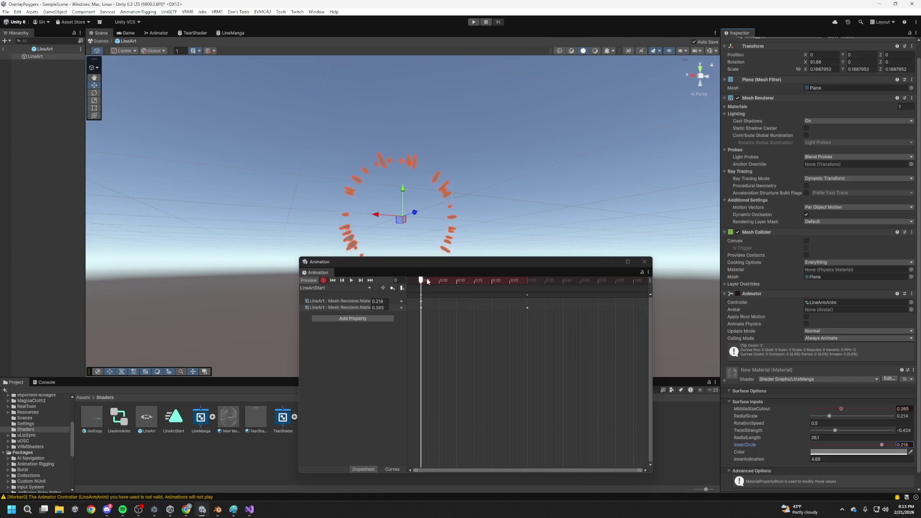
# Key InnerCircle at 0.159 on frame 30 and add an InnerAnimation keyframe on frame 0
pyautogui.moveTo(421, 280); pyautogui.dragTo(528, 294)
pyautogui.click(883, 445)
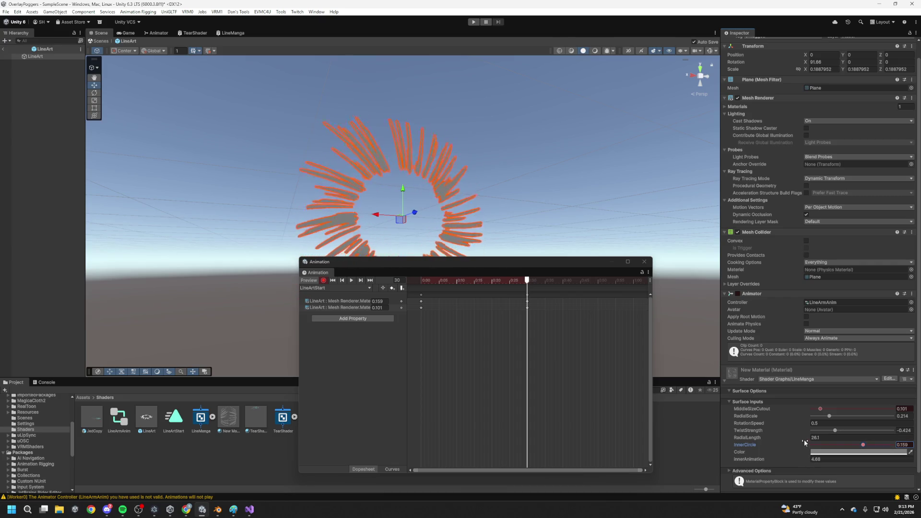
pyautogui.moveTo(527, 280); pyautogui.dragTo(416, 284)
pyautogui.click(801, 461)
pyautogui.moveTo(801, 462); pyautogui.dragTo(784, 463)
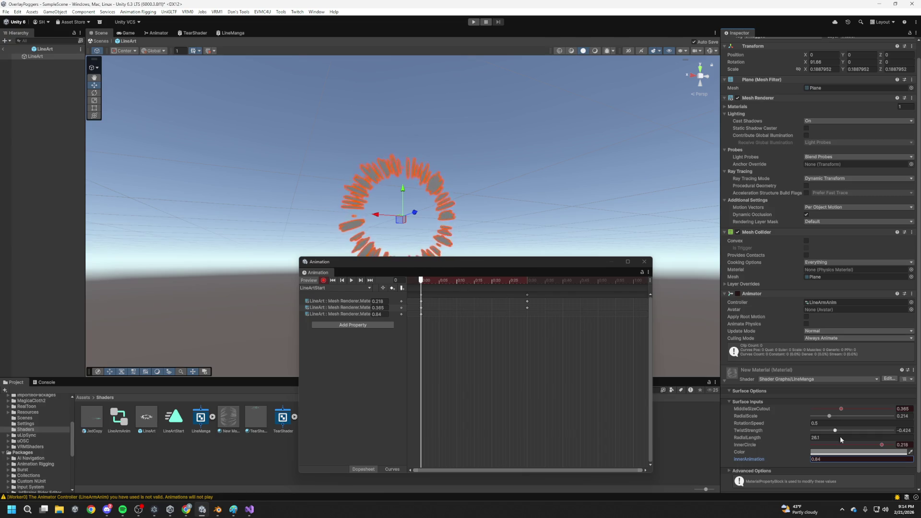
pyautogui.click(824, 459)
# Key InnerAnimation at 0 on frame 0 and 4 on frame 30, then scrub to preview
pyautogui.write('0')
pyautogui.press('Return')
pyautogui.moveTo(421, 280); pyautogui.dragTo(527, 297)
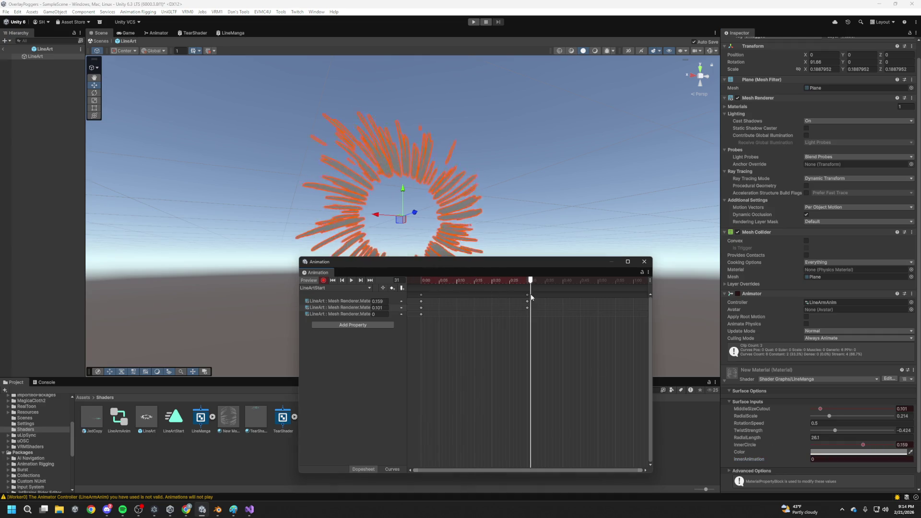
pyautogui.click(787, 461)
pyautogui.write('4')
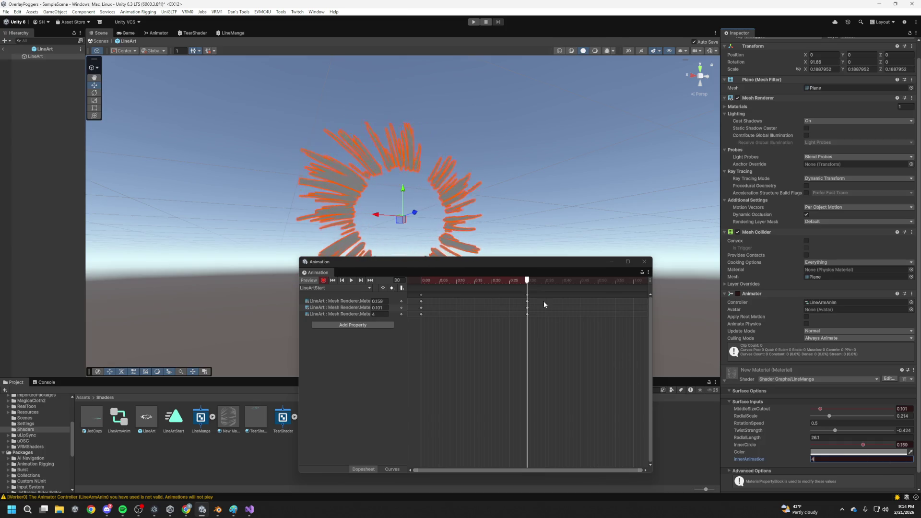
pyautogui.click(449, 281)
pyautogui.moveTo(451, 283)
pyautogui.mouseDown()
pyautogui.moveTo(422, 283)
pyautogui.moveTo(525, 281)
pyautogui.moveTo(512, 281)
pyautogui.mouseUp()
pyautogui.moveTo(448, 281)
pyautogui.mouseDown()
pyautogui.moveTo(421, 281)
pyautogui.moveTo(477, 281)
pyautogui.moveTo(421, 287)
pyautogui.mouseUp()
# Delete the InnerAnimation keys in the Dopesheet and play the clip preview
pyautogui.moveTo(552, 342)
pyautogui.mouseDown()
pyautogui.moveTo(446, 315)
pyautogui.moveTo(416, 317)
pyautogui.mouseUp()
pyautogui.press('Delete')
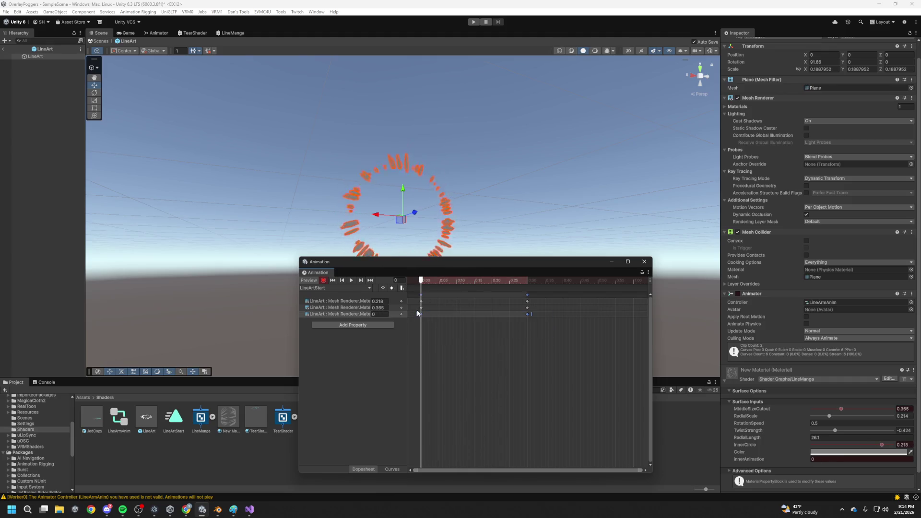
pyautogui.press('space')
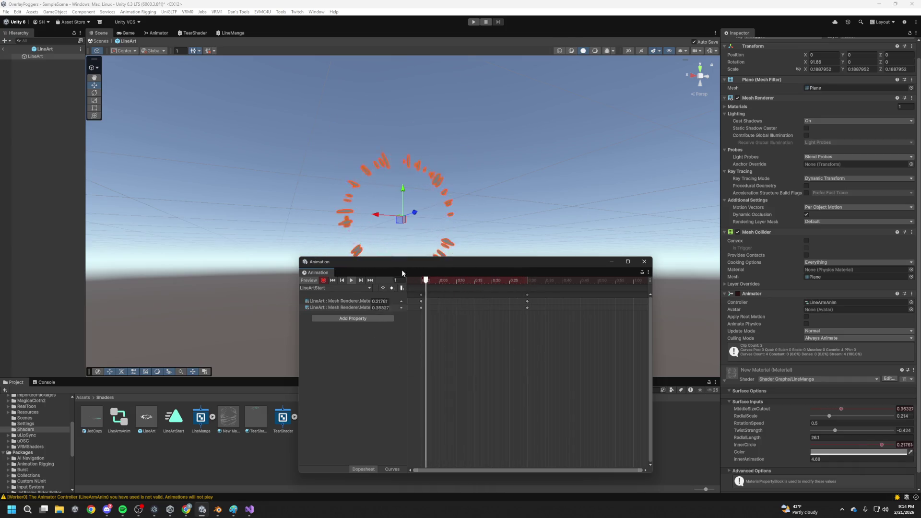
pyautogui.moveTo(430, 262); pyautogui.dragTo(384, 220)
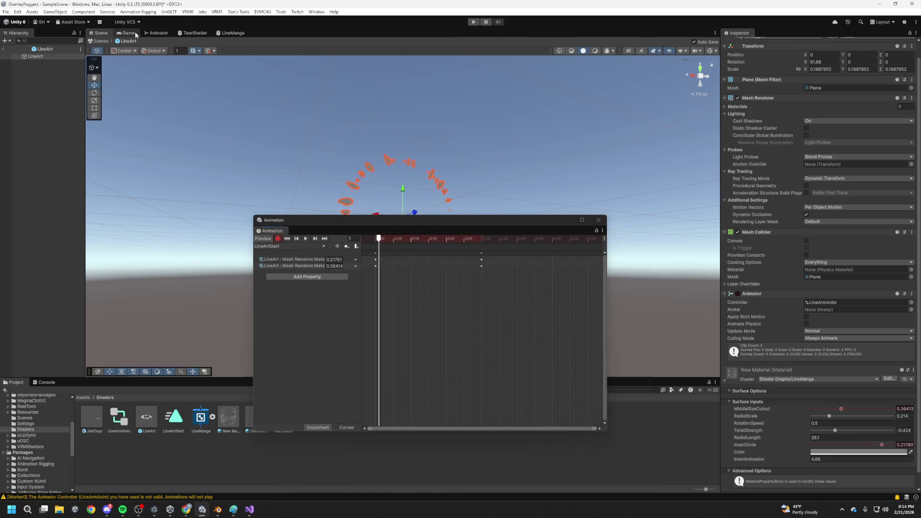
# Add an empty New State beside LineArtStart in the LineArmAnim Base Layer
pyautogui.click(156, 33)
pyautogui.click(326, 209)
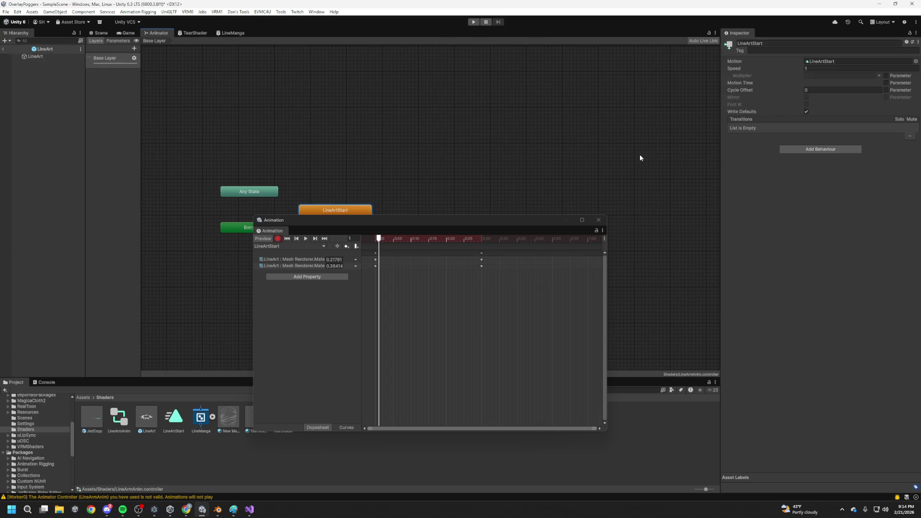
pyautogui.click(418, 148)
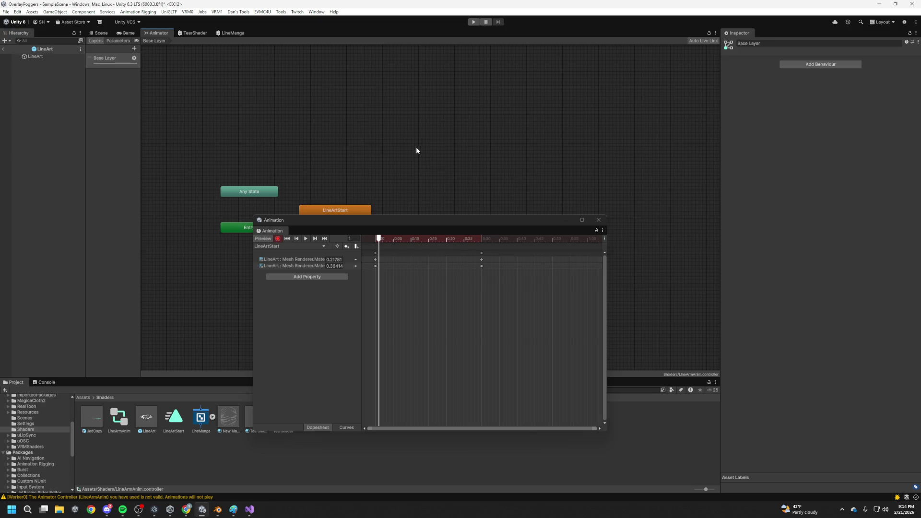
pyautogui.press('a')
pyautogui.rightClick(377, 142)
pyautogui.click(481, 146)
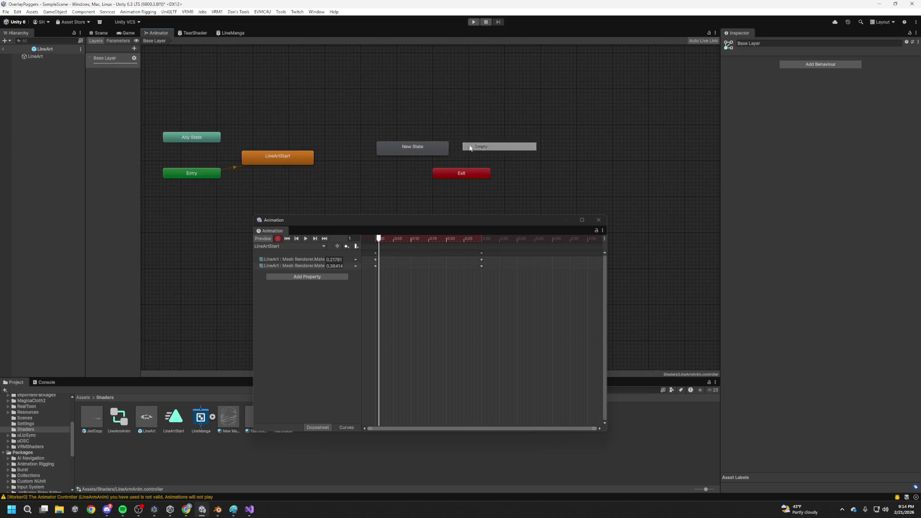
pyautogui.rightClick(302, 159)
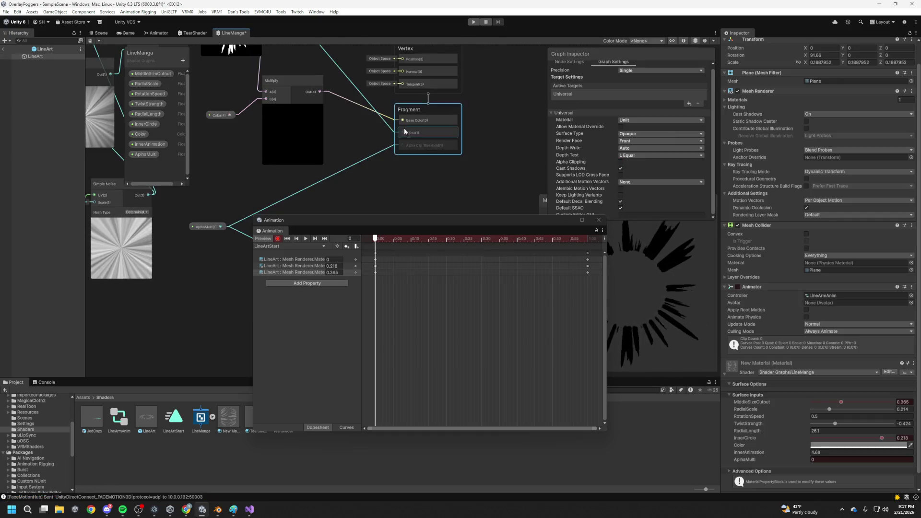
# Set LineManga's Surface Type to Transparent, place the Multiply node beside Fragment, and save
pyautogui.moveTo(404, 170); pyautogui.dragTo(373, 126)
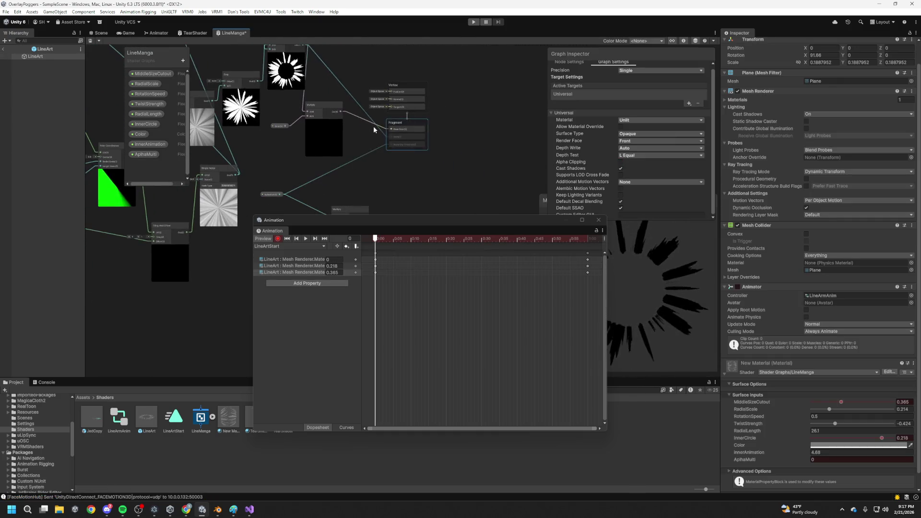
pyautogui.click(643, 134)
pyautogui.click(643, 150)
pyautogui.moveTo(368, 159)
pyautogui.mouseDown()
pyautogui.moveTo(401, 147)
pyautogui.moveTo(403, 184)
pyautogui.mouseUp()
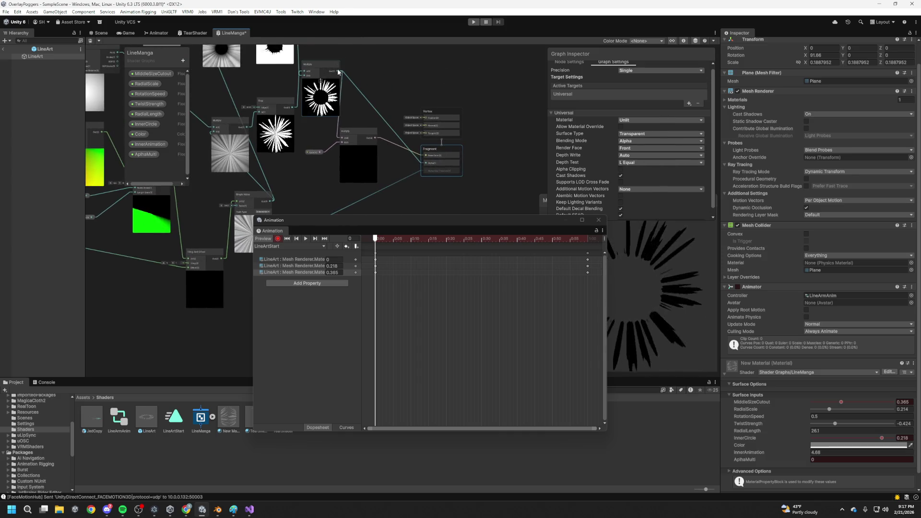
pyautogui.moveTo(340, 394)
pyautogui.mouseDown()
pyautogui.moveTo(353, 193)
pyautogui.moveTo(418, 89)
pyautogui.mouseUp()
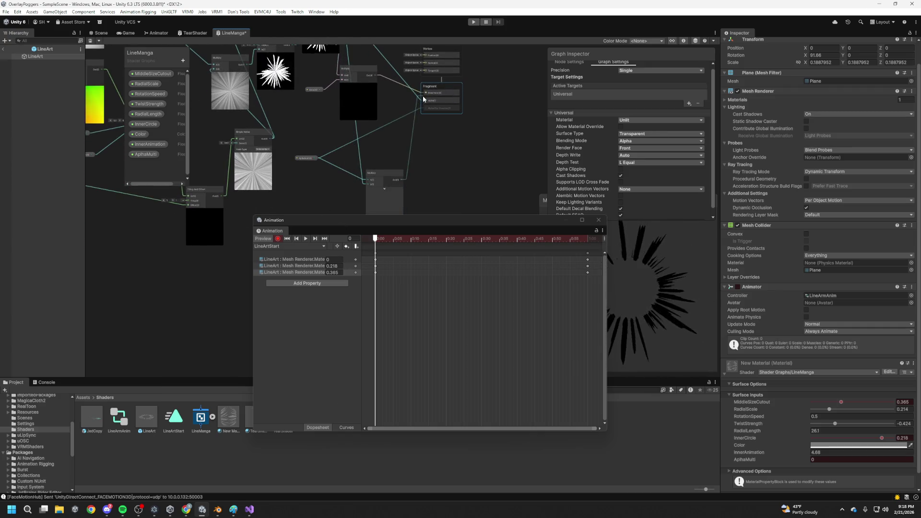
pyautogui.moveTo(401, 189)
pyautogui.mouseDown()
pyautogui.moveTo(410, 121)
pyautogui.moveTo(398, 181)
pyautogui.moveTo(428, 107)
pyautogui.mouseUp()
pyautogui.hotkey('ctrl', 's')
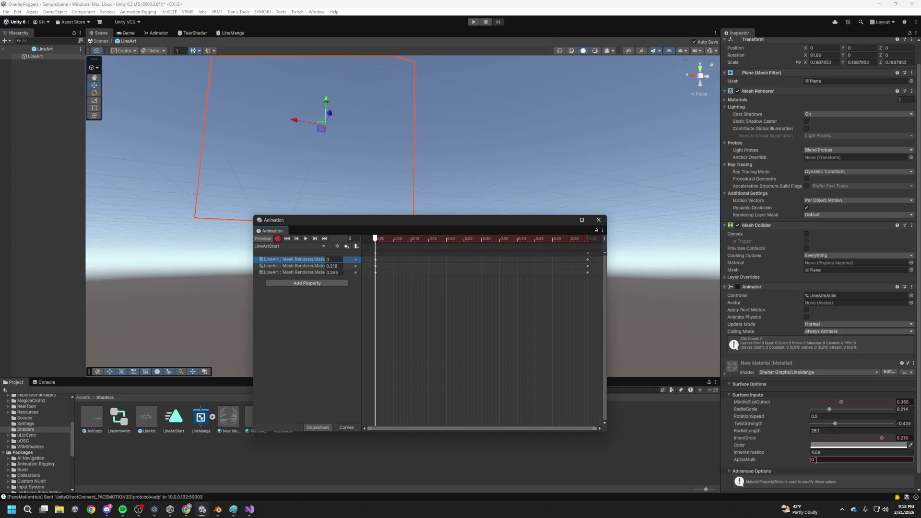
# Key AphaMulti to 1 at frame 60, close the Animation window, and enter Play mode
pyautogui.moveTo(427, 240); pyautogui.dragTo(473, 240)
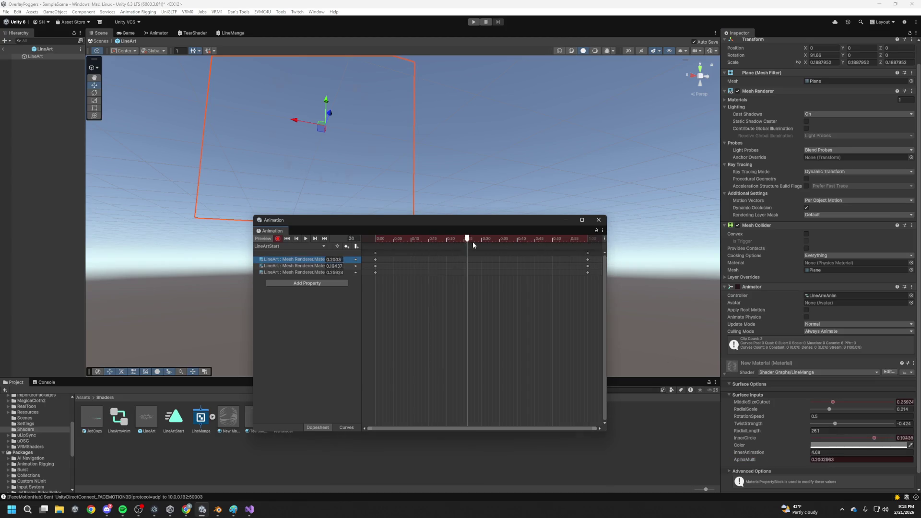
pyautogui.moveTo(562, 248); pyautogui.dragTo(587, 249)
pyautogui.click(824, 460)
pyautogui.write('1')
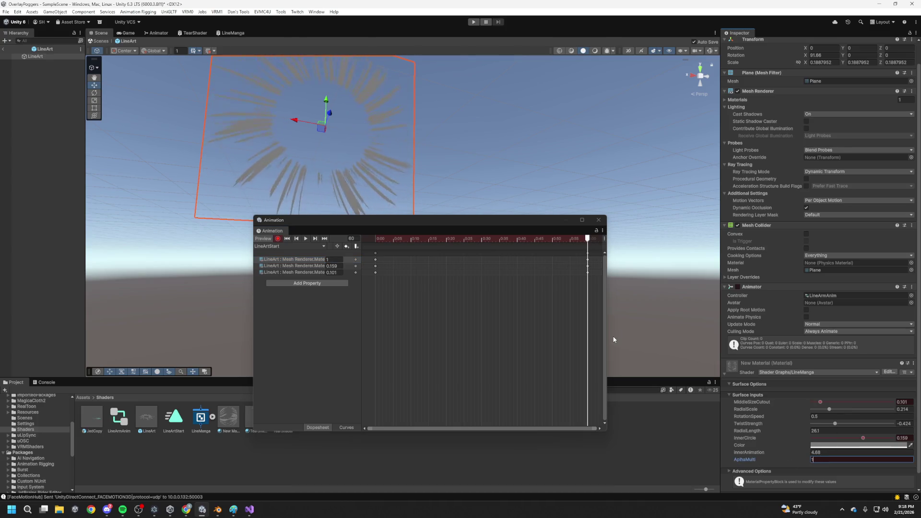
pyautogui.click(598, 220)
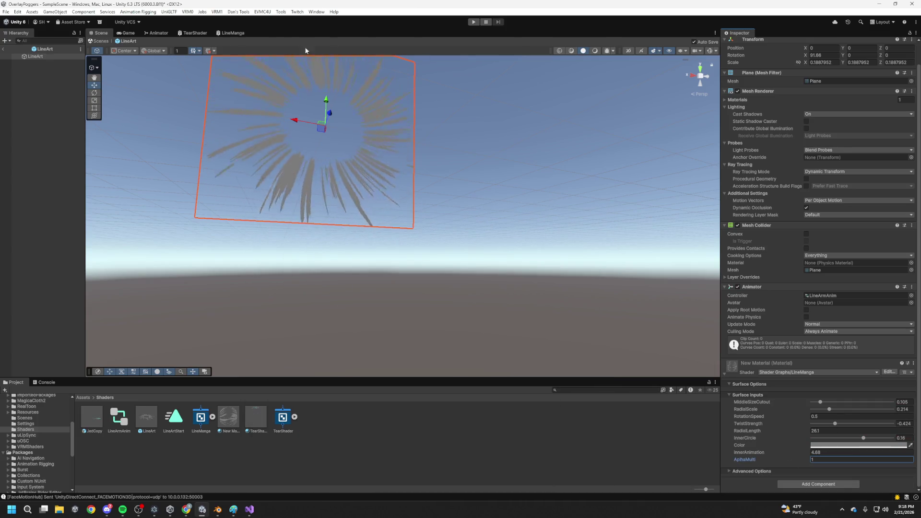
pyautogui.click(474, 21)
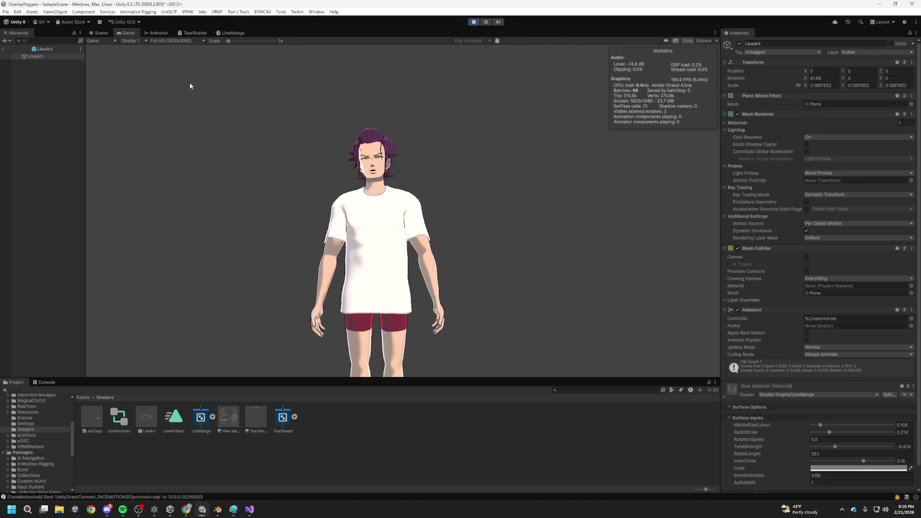
pyautogui.click(158, 33)
pyautogui.click(98, 33)
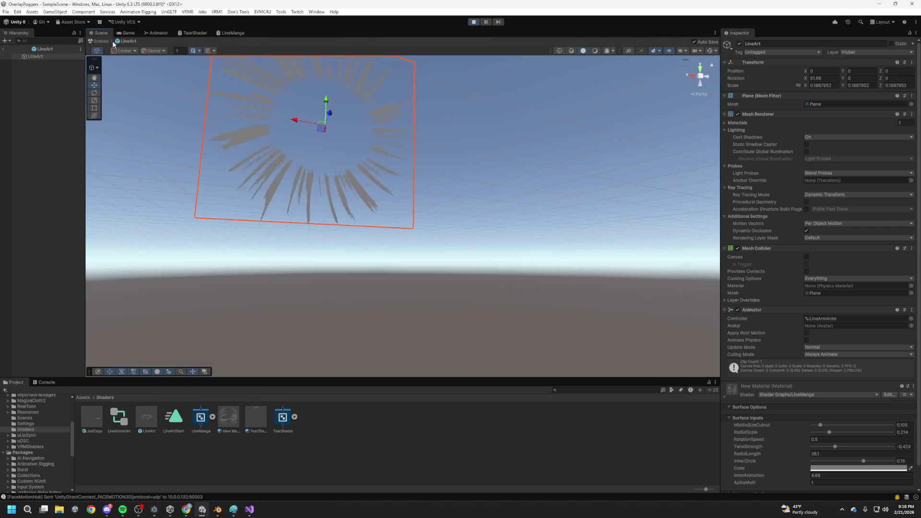
pyautogui.press('f')
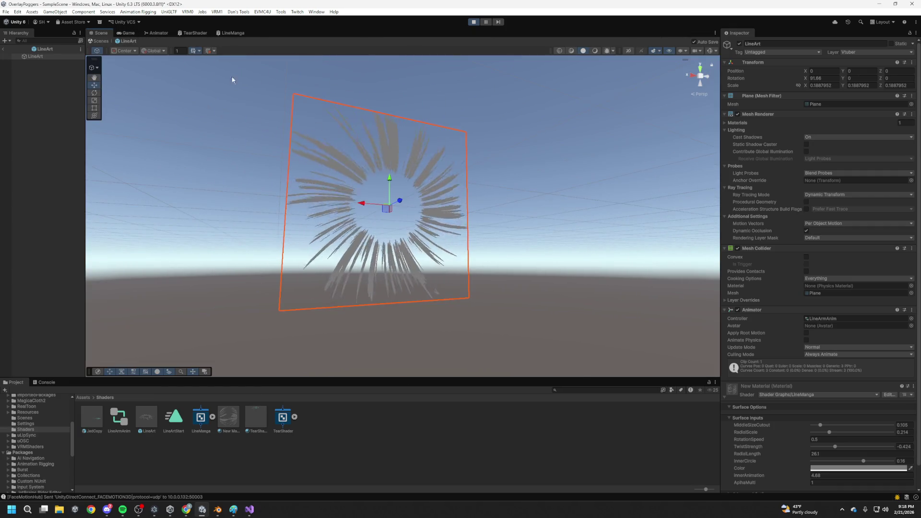
pyautogui.click(127, 33)
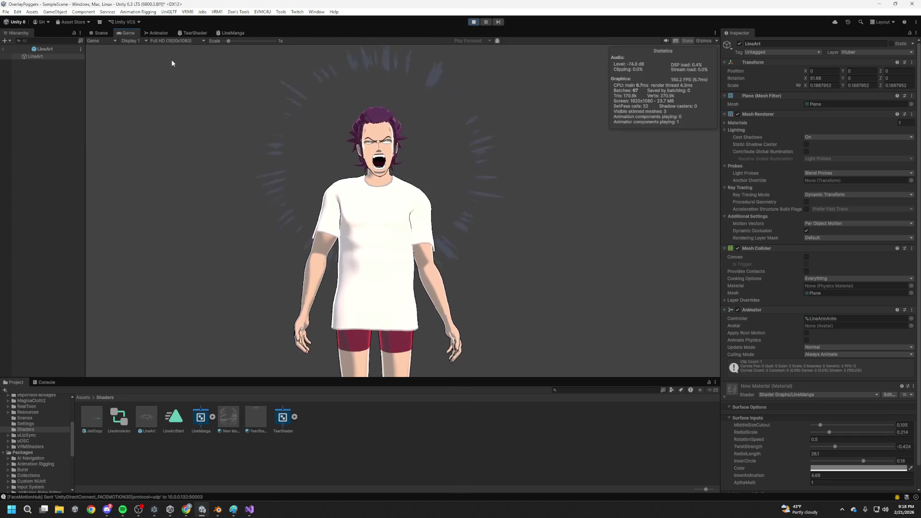
pyautogui.hotkey('ctrl', '1')
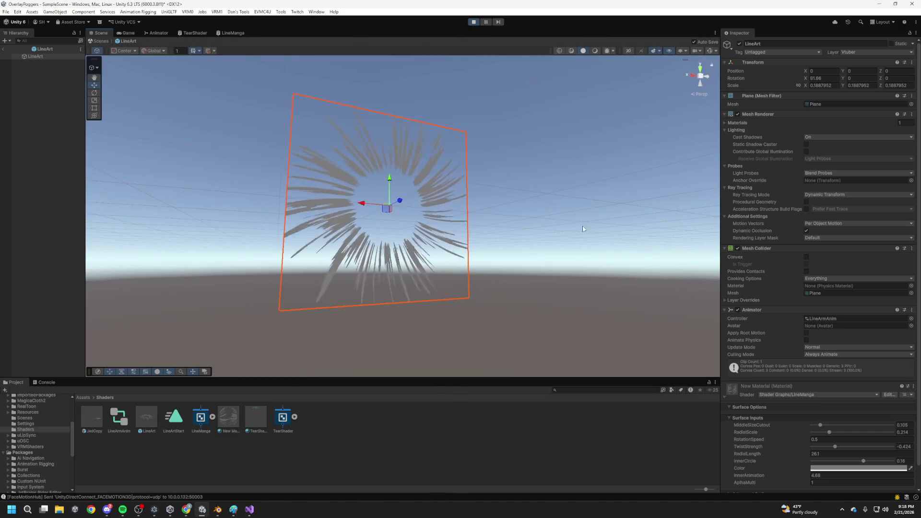
pyautogui.click(133, 34)
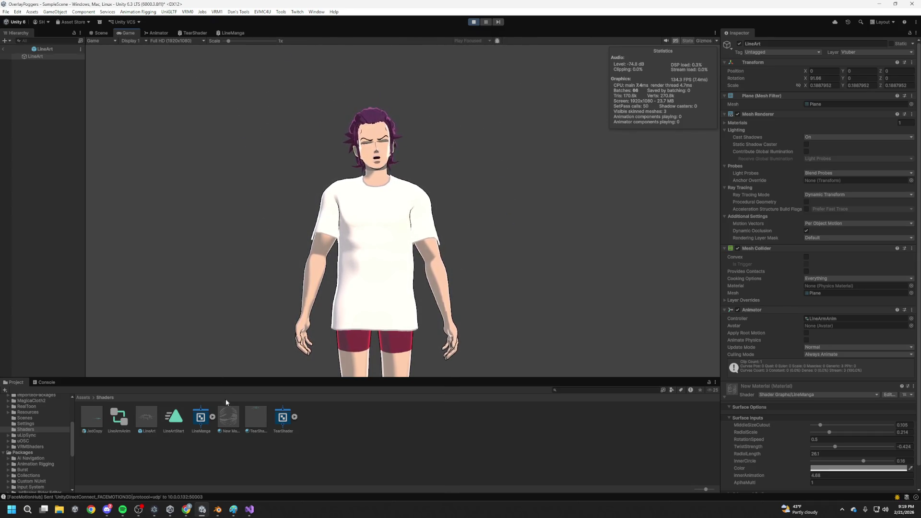
pyautogui.click(146, 421)
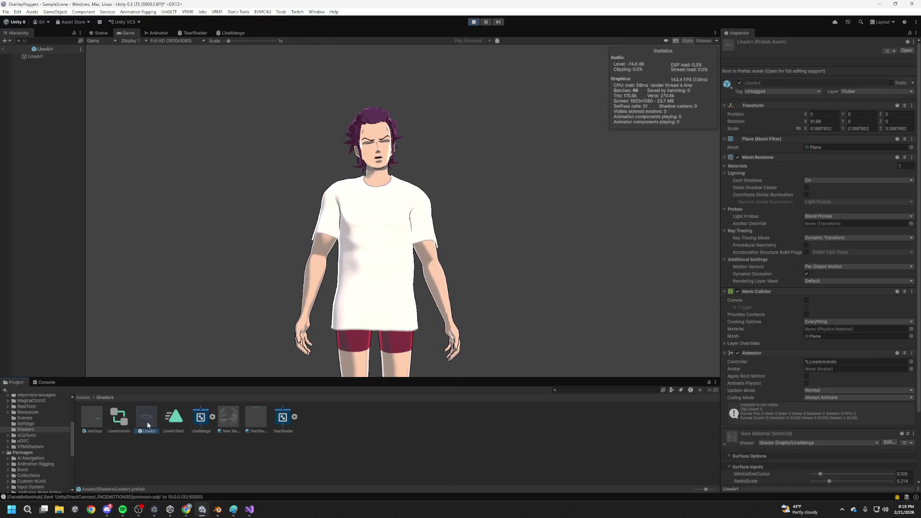
pyautogui.scroll(-3, 842, 337)
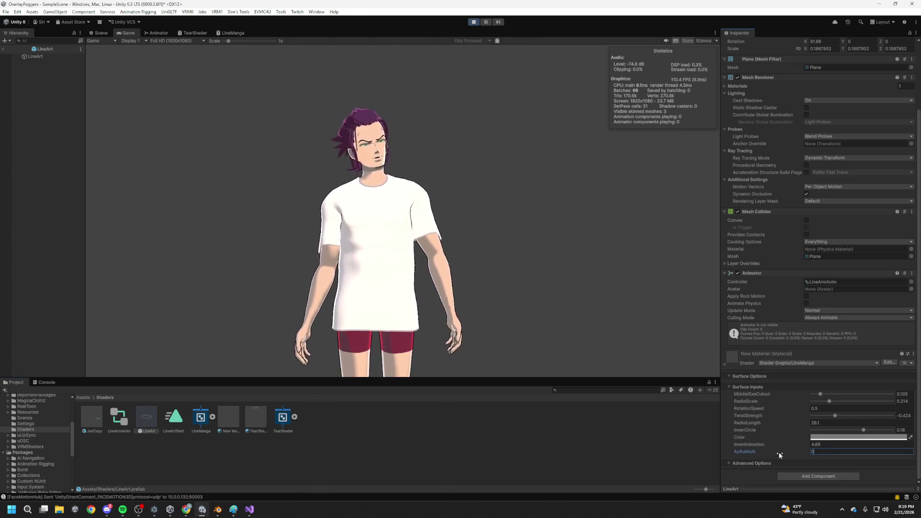
pyautogui.click(642, 456)
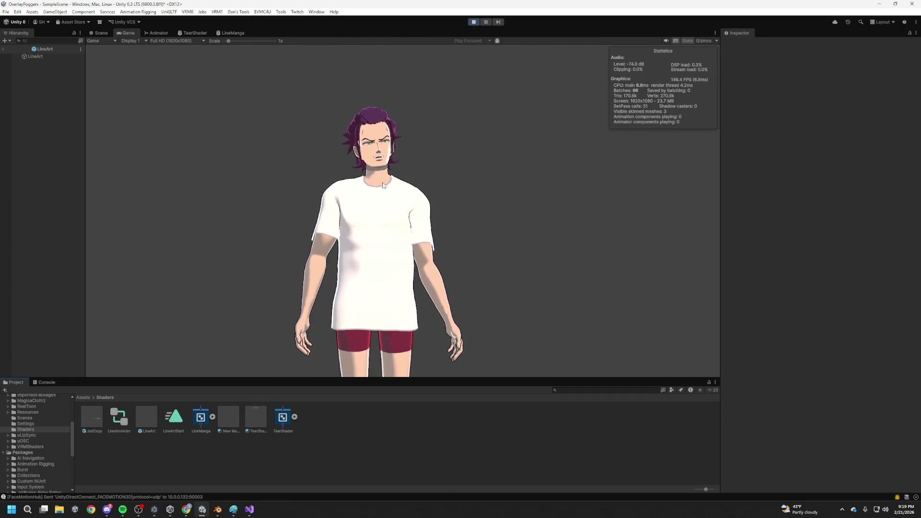
# Delete the extra New State from the LineArt animator, then view the burst in Scene and Game
pyautogui.click(156, 33)
pyautogui.click(331, 216)
pyautogui.press('Delete')
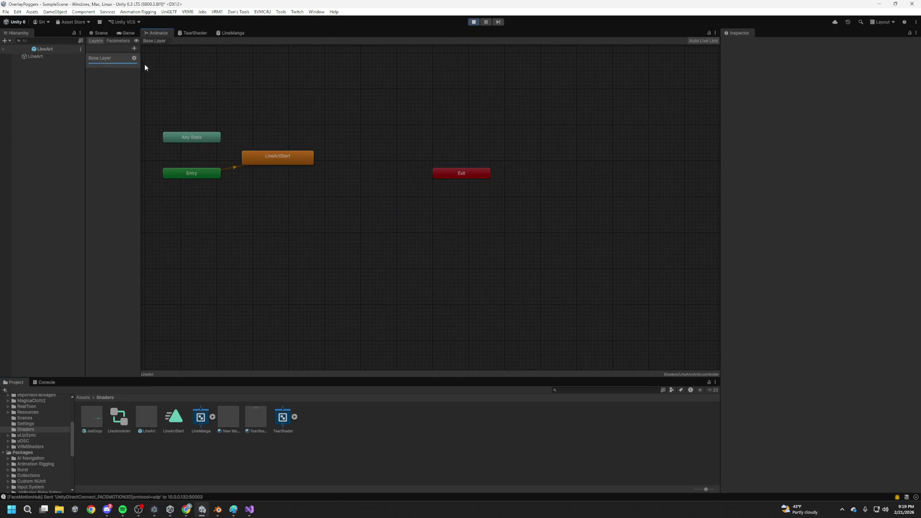
pyautogui.click(101, 34)
pyautogui.click(134, 31)
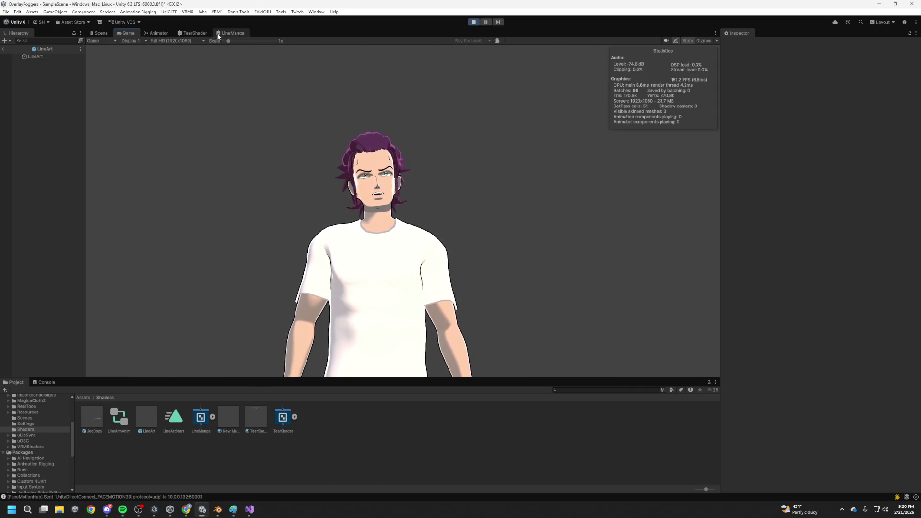
# Select the Exit node and LineArtStart state in the LineArt graph, checking the scene and game previews
pyautogui.click(200, 33)
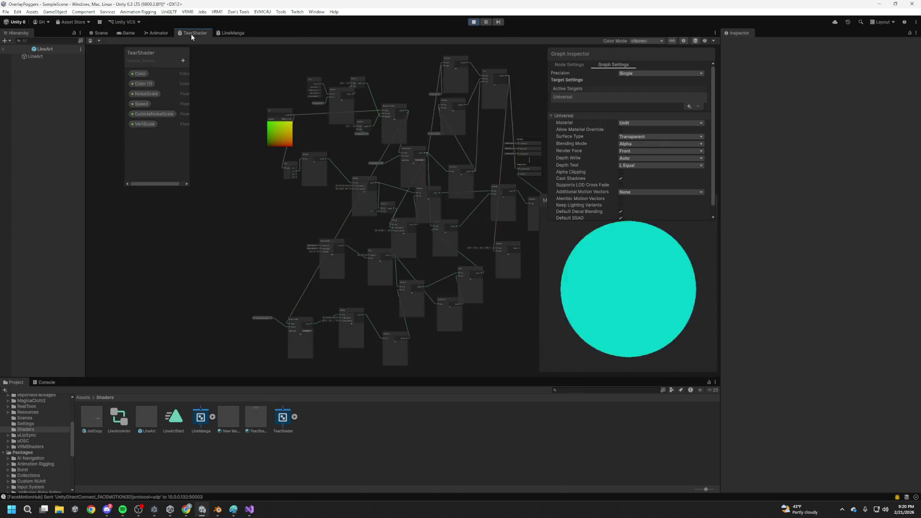
pyautogui.click(146, 33)
pyautogui.click(470, 171)
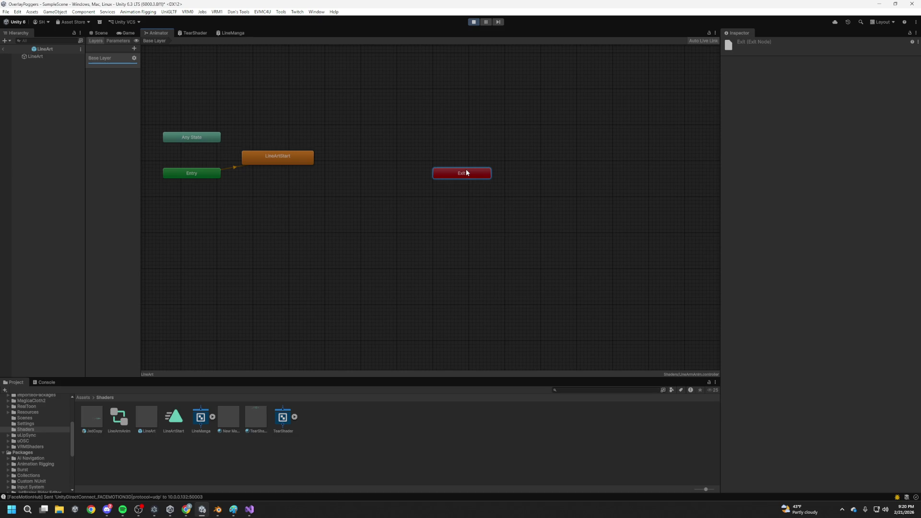
pyautogui.click(290, 158)
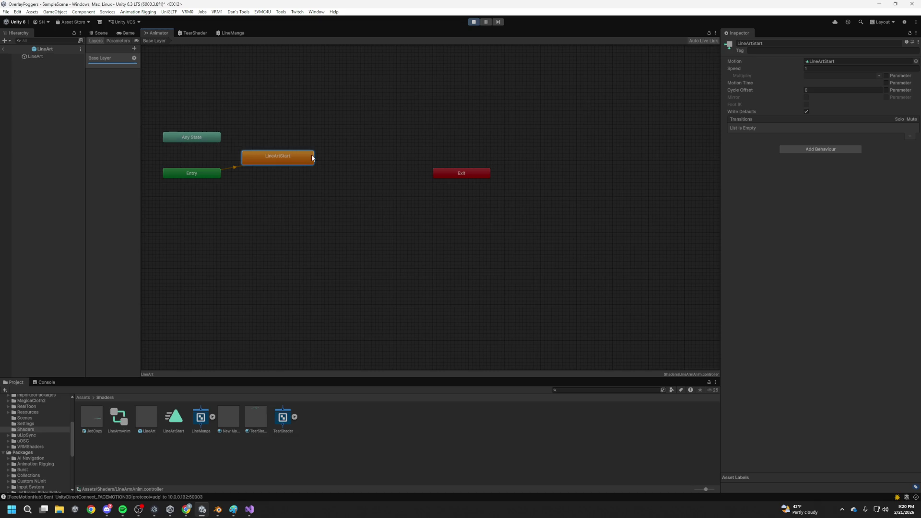
pyautogui.click(126, 33)
pyautogui.click(107, 33)
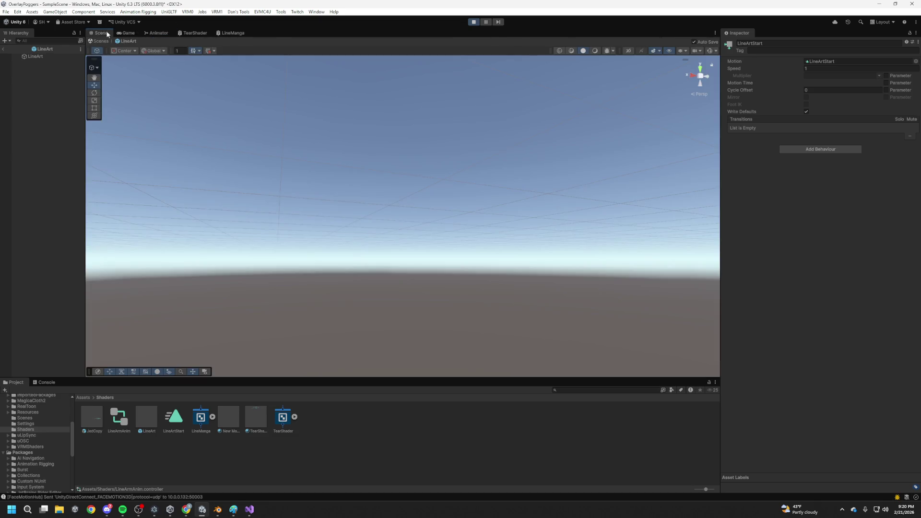
pyautogui.click(161, 32)
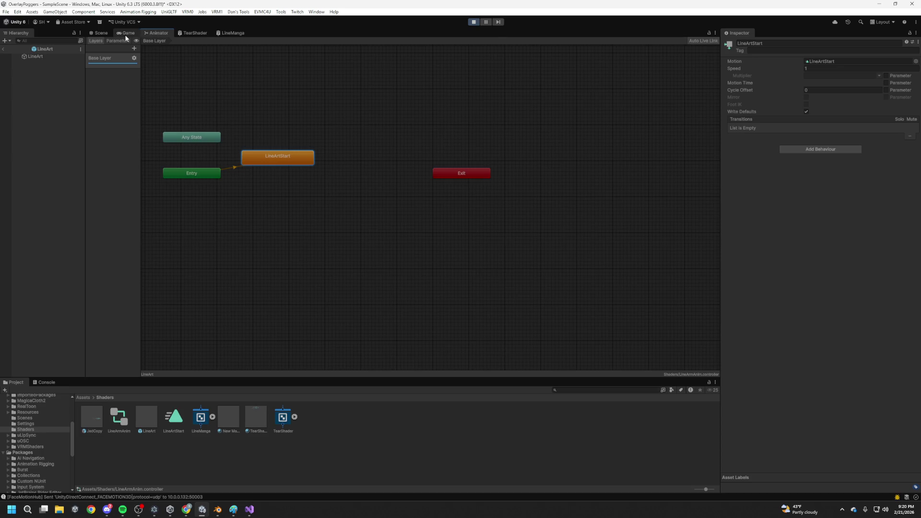
pyautogui.click(126, 33)
pyautogui.click(105, 33)
pyautogui.click(157, 33)
# Move the Exit state nearer LineArtStart and close the Base Layer settings popup
pyautogui.click(463, 175)
pyautogui.rightClick(463, 176)
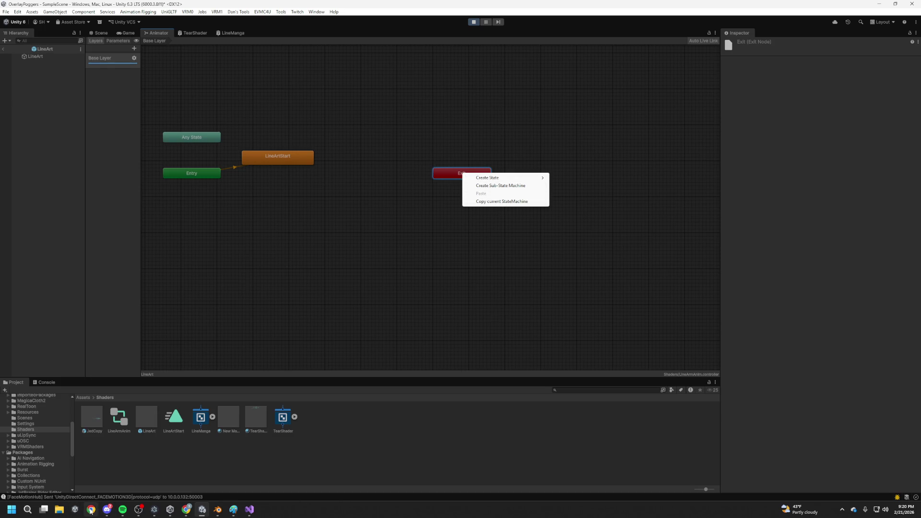
pyautogui.click(444, 181)
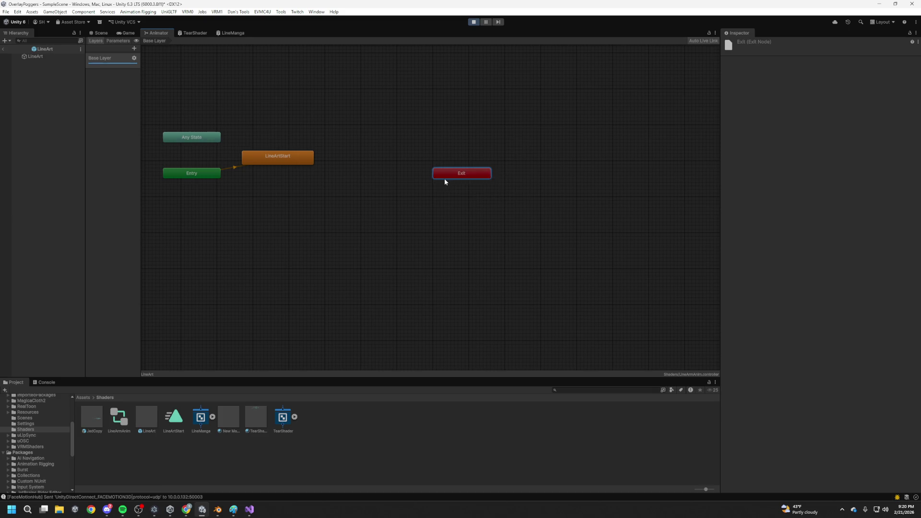
pyautogui.click(466, 175)
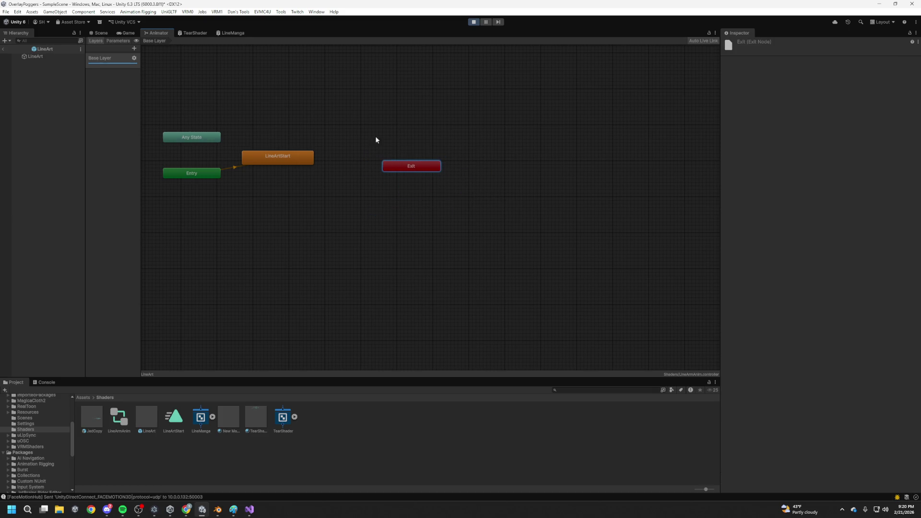
pyautogui.click(134, 58)
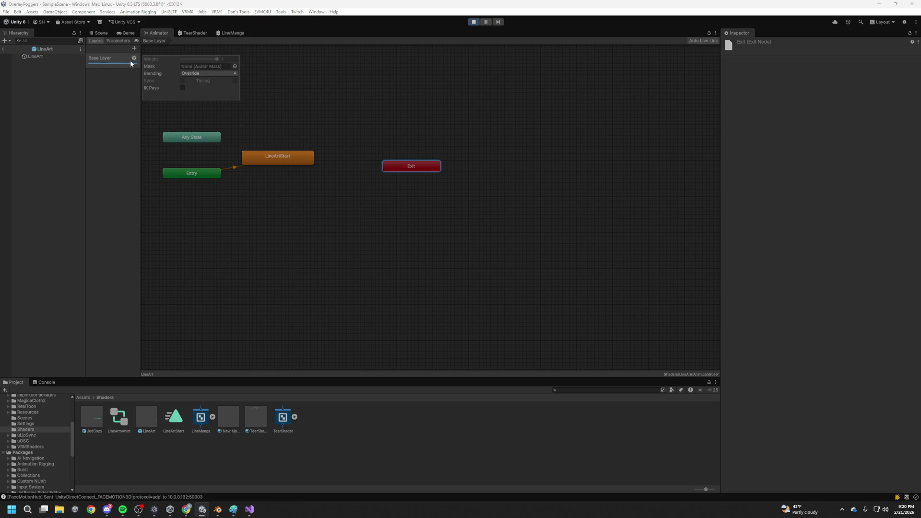
pyautogui.click(122, 117)
# Check the Scene view, return to the animator graph, and start play mode
pyautogui.click(115, 33)
pyautogui.click(103, 34)
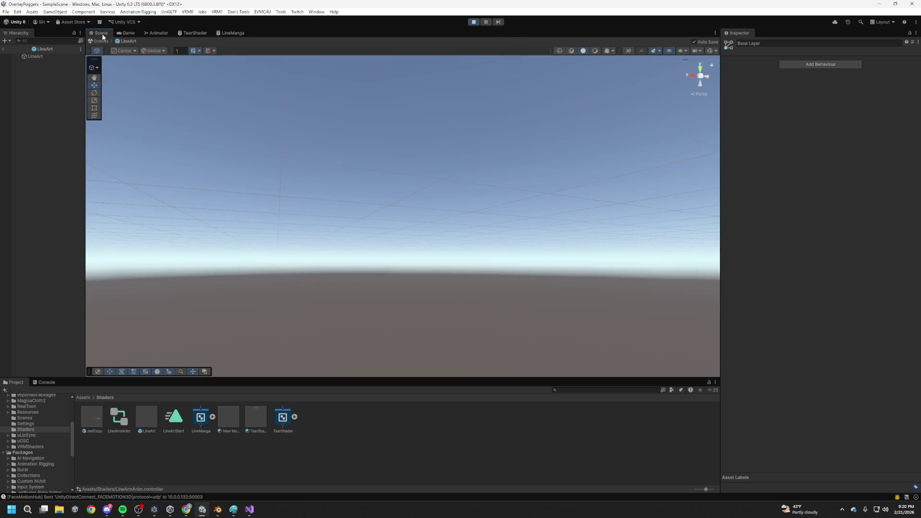
pyautogui.click(194, 33)
pyautogui.click(163, 33)
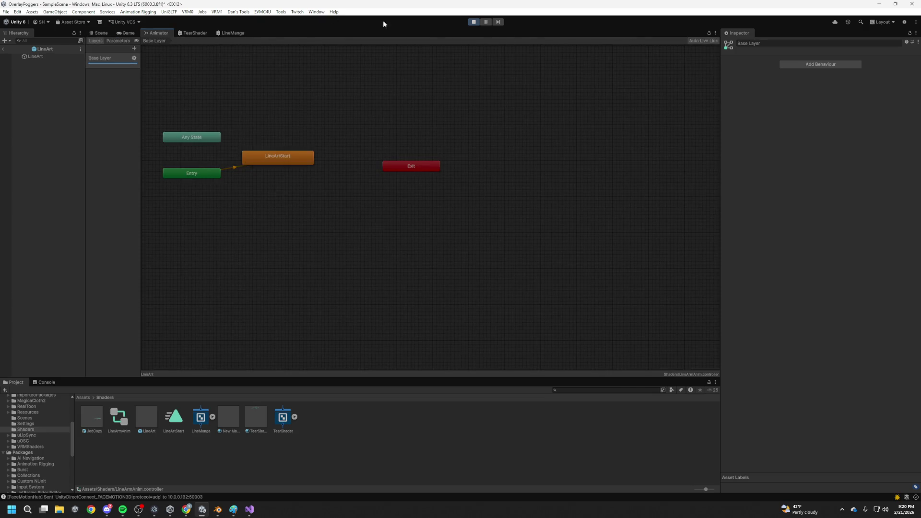
pyautogui.click(125, 33)
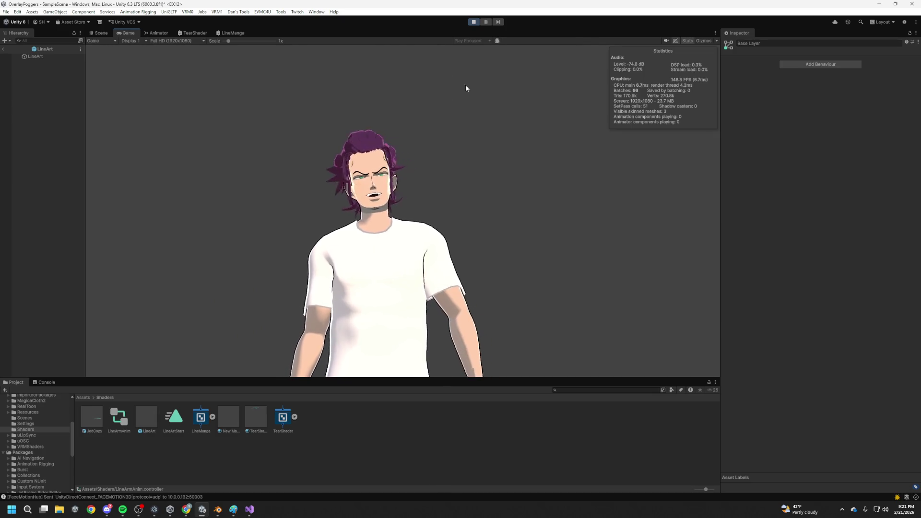
# Stop play mode, dismiss the animator menu, and show the T-posed ShirtCopy avatar in Game view
pyautogui.click(474, 22)
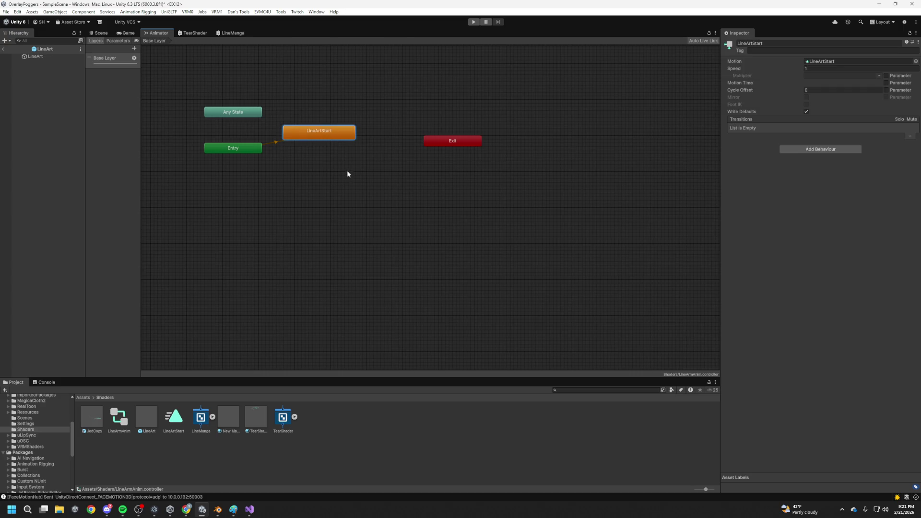
pyautogui.rightClick(337, 168)
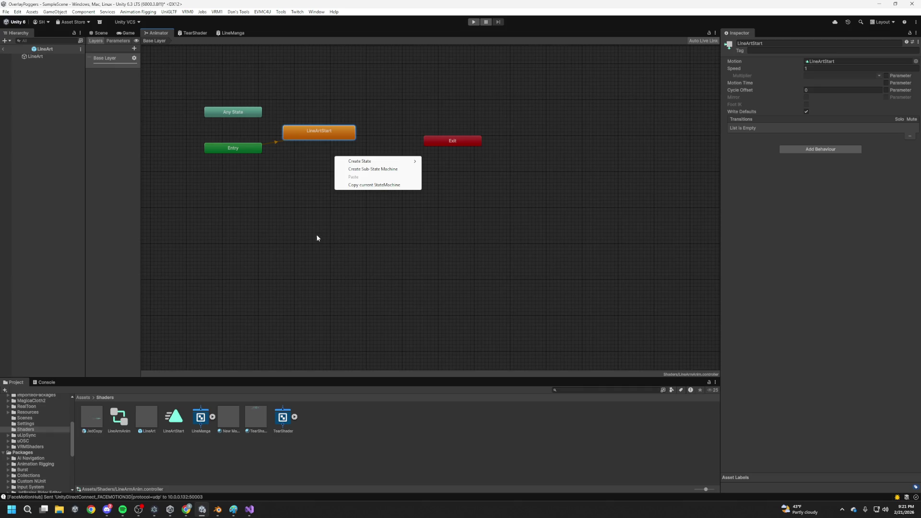
pyautogui.click(126, 33)
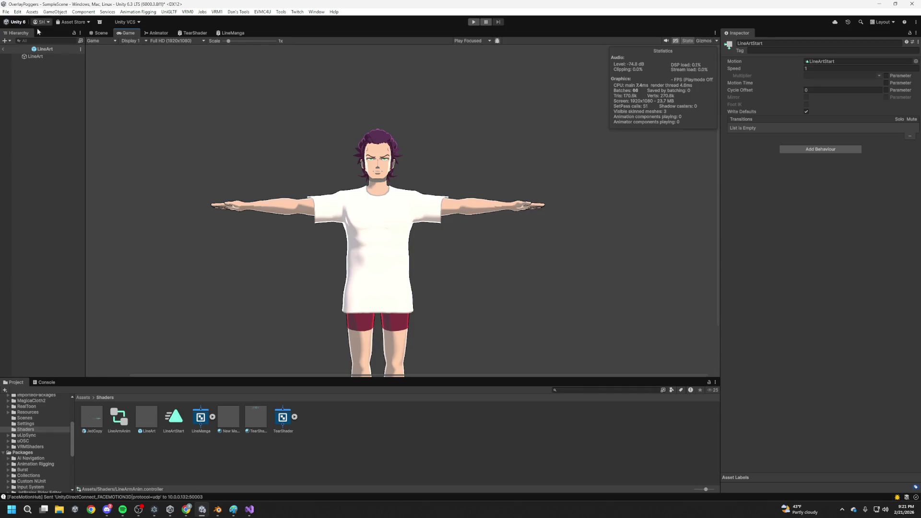
pyautogui.click(3, 49)
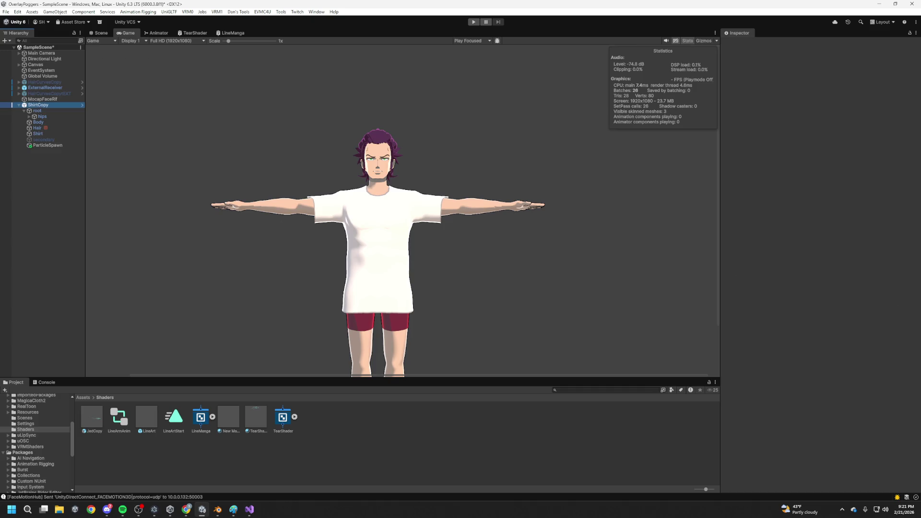
# Reveal ShirtCopy's Particle Spawn Pos (TearSpawn (1)) and select the LineArt prefab asset
pyautogui.scroll(-15, 837, 379)
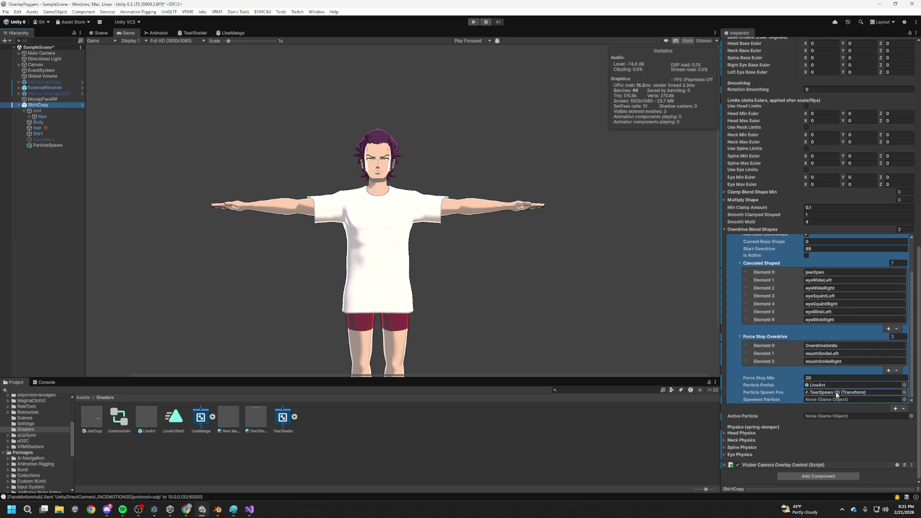
pyautogui.doubleClick(835, 392)
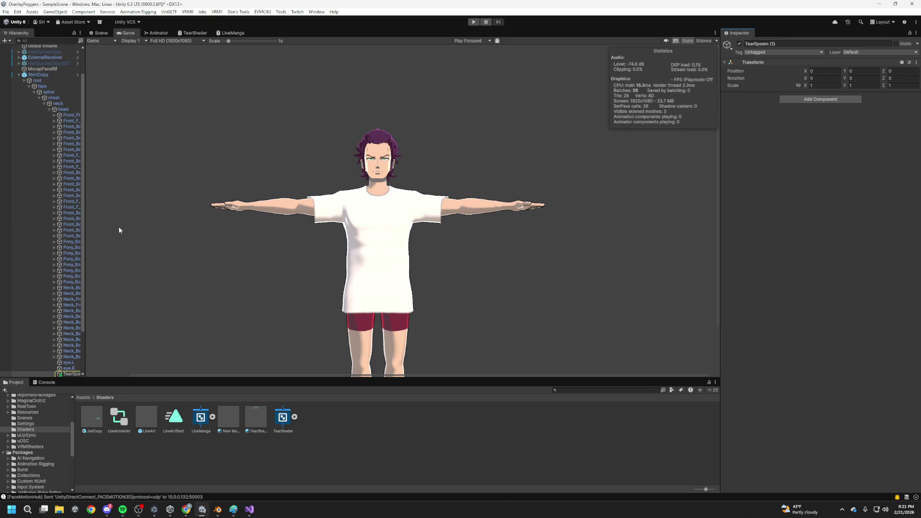
pyautogui.click(140, 419)
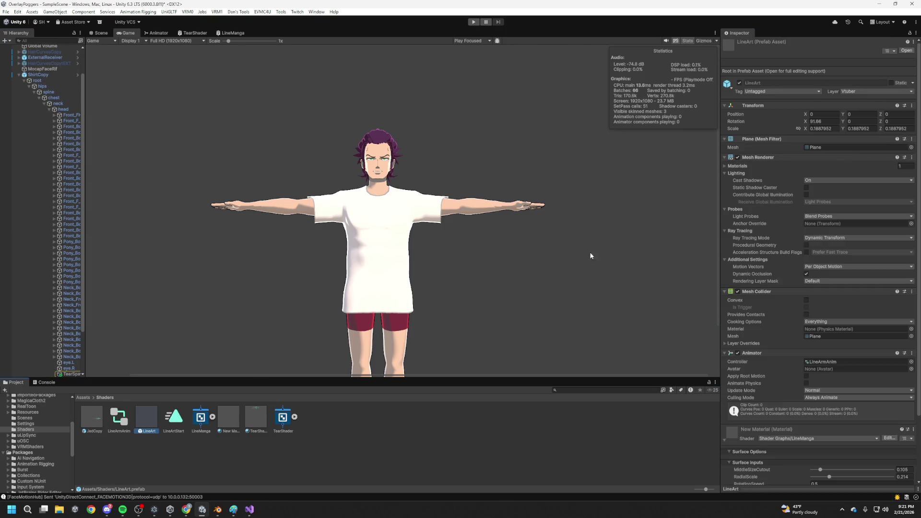
# Collapse the prefab's components and add a new EmoteParticles script component
pyautogui.click(751, 291)
pyautogui.click(751, 299)
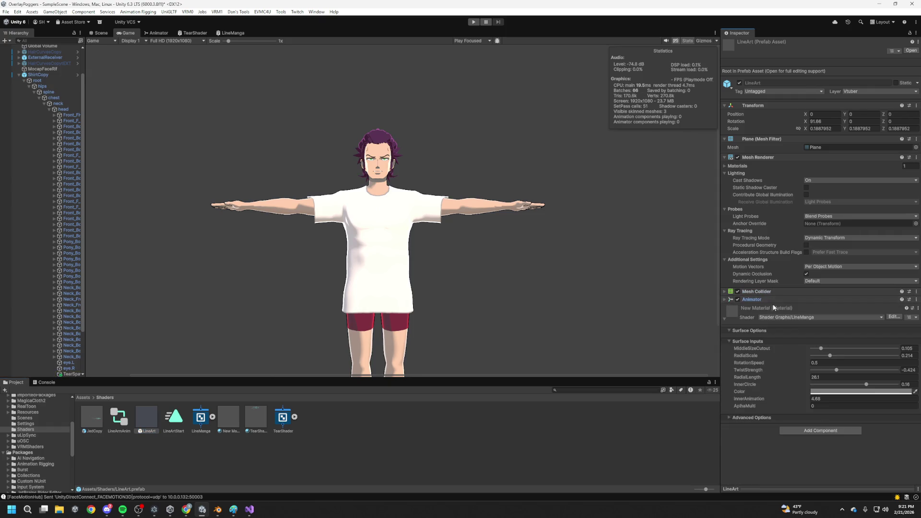
pyautogui.click(773, 157)
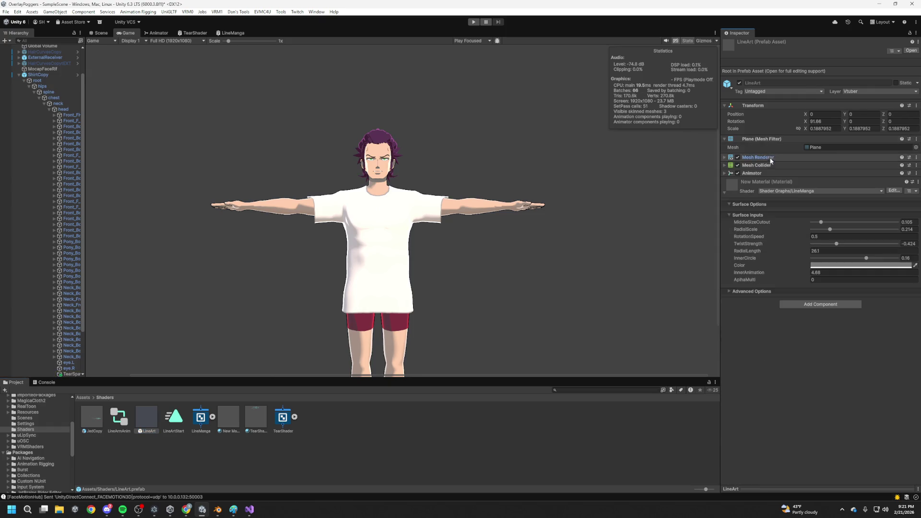
pyautogui.click(825, 304)
pyautogui.write('Par')
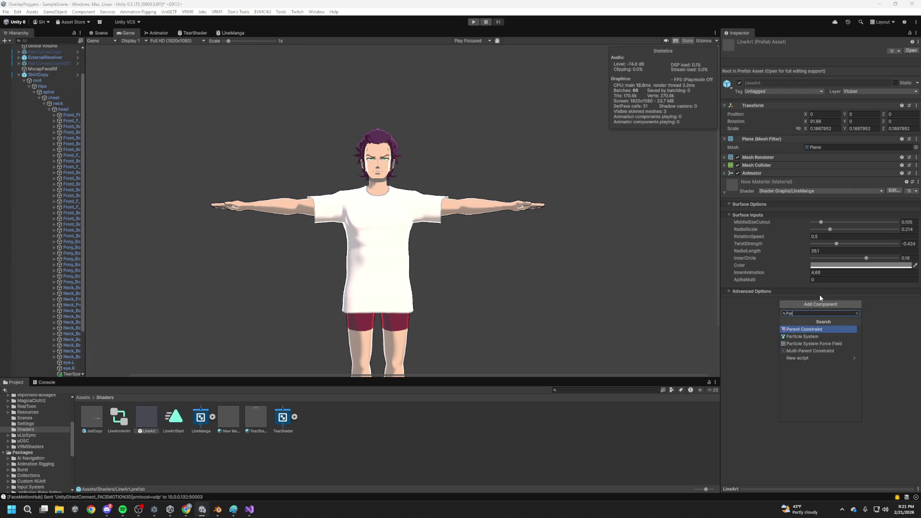
pyautogui.write('EmoteP')
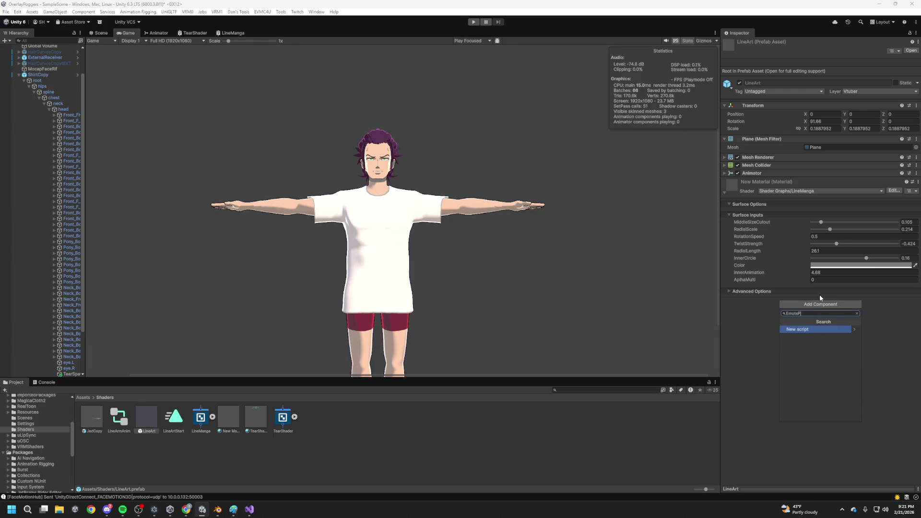
pyautogui.write('icles')
pyautogui.press('Return')
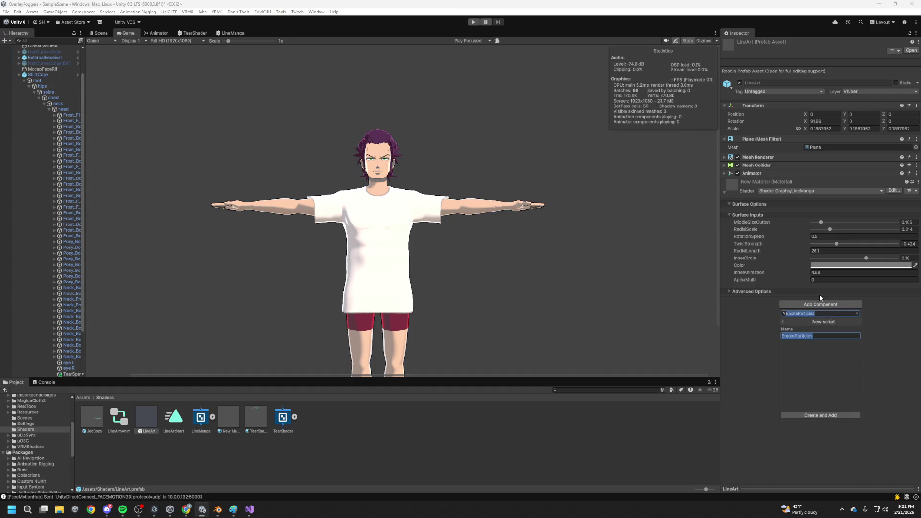
pyautogui.click(820, 415)
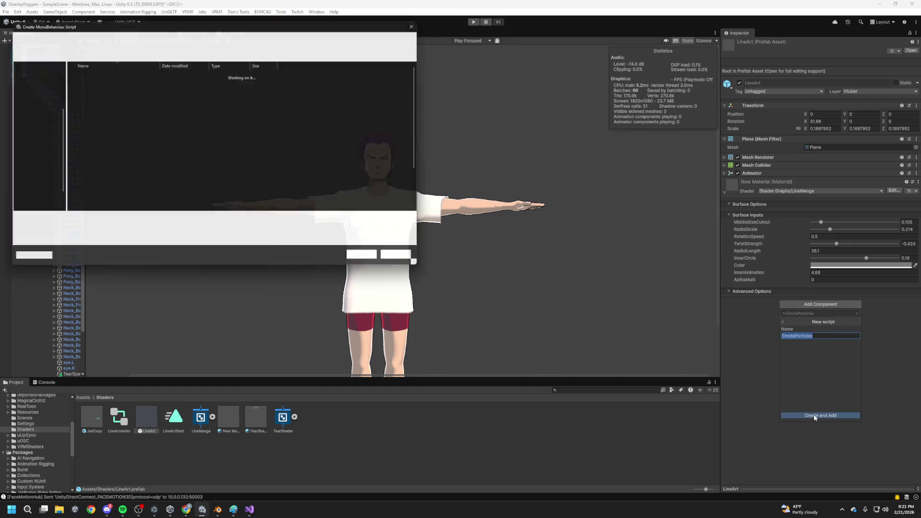
# Save the EmoteParticles script file and open it in the code editor
pyautogui.click(371, 260)
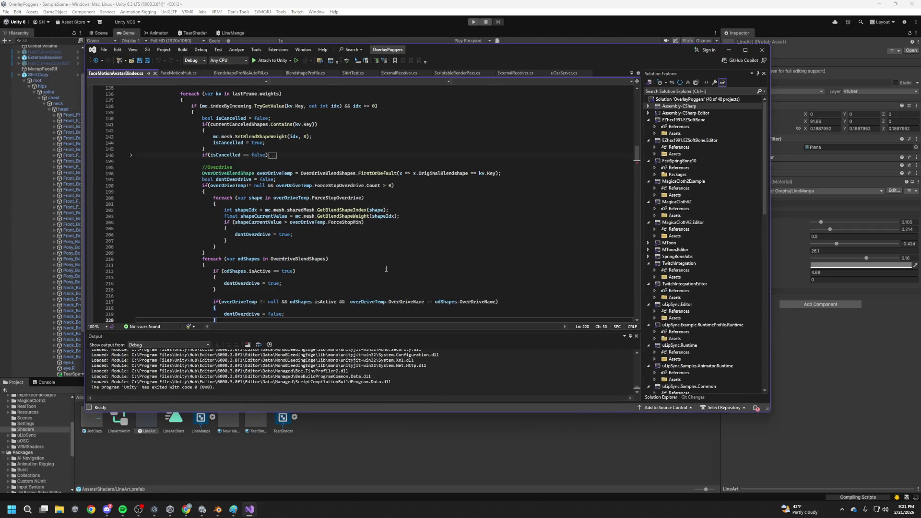
pyautogui.scroll(5, 307, 257)
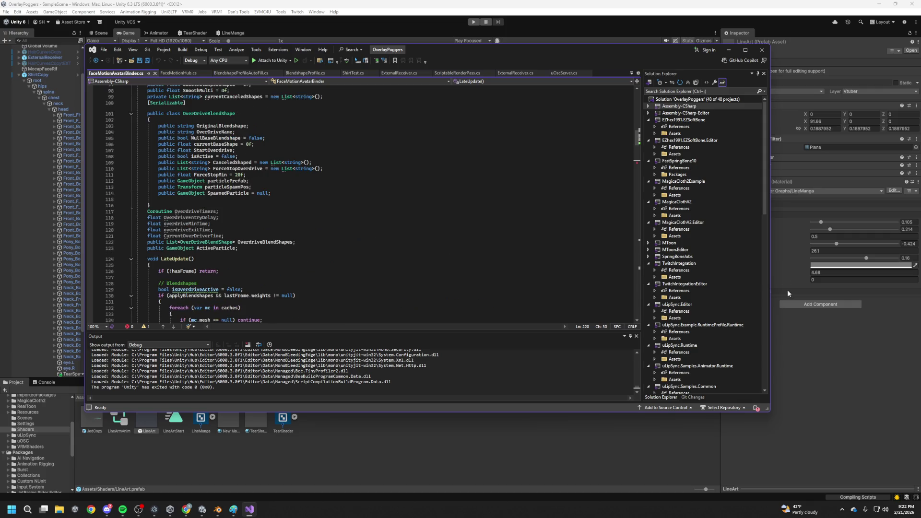
pyautogui.click(816, 346)
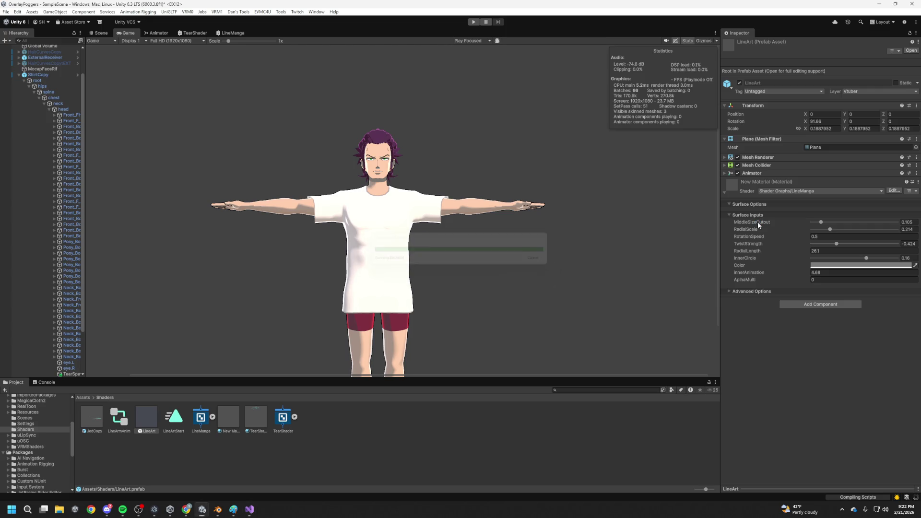
pyautogui.doubleClick(822, 189)
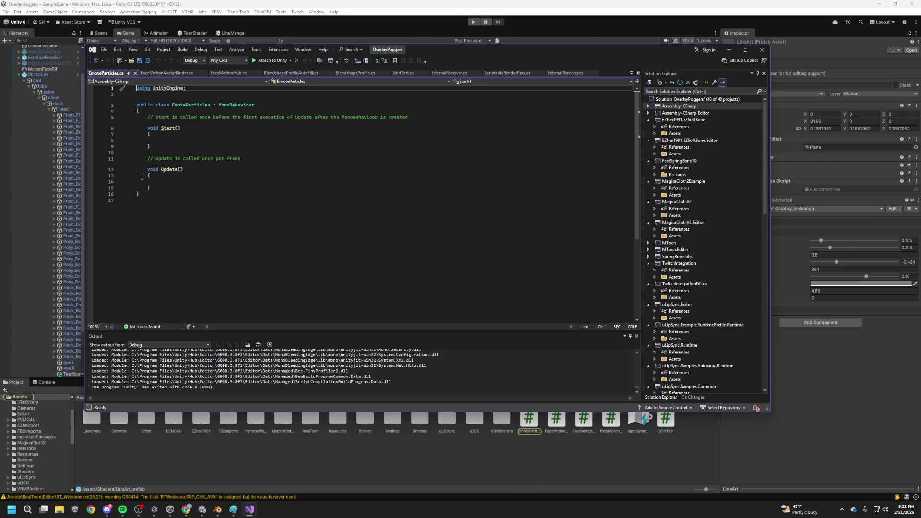
# Add an OnDestroy method below Update in EmoteParticles.cs
pyautogui.moveTo(151, 188)
pyautogui.mouseDown()
pyautogui.moveTo(142, 117)
pyautogui.moveTo(144, 128)
pyautogui.mouseUp()
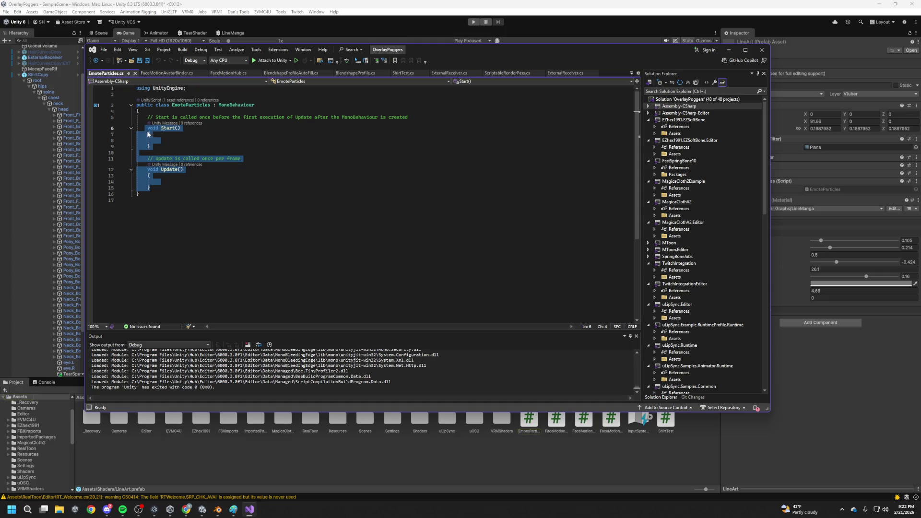
pyautogui.click(216, 146)
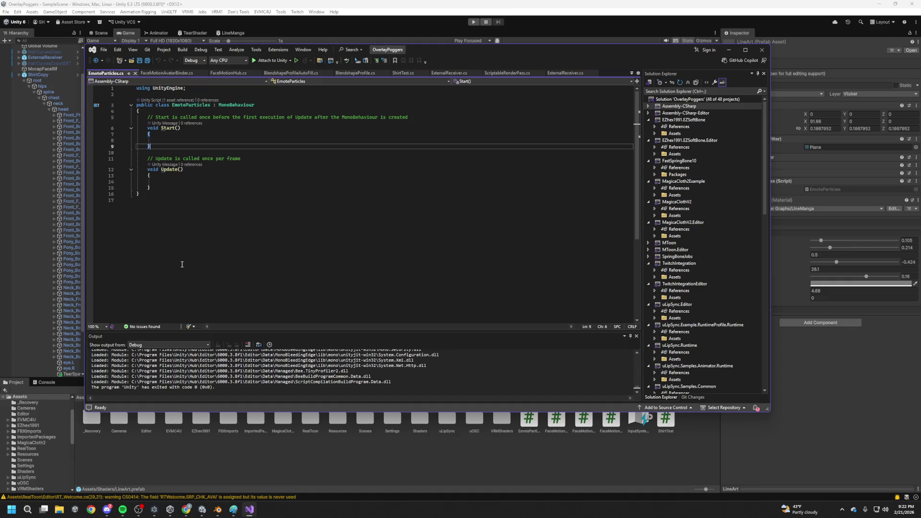
pyautogui.click(189, 136)
pyautogui.click(186, 140)
pyautogui.click(187, 187)
pyautogui.press('Return')
pyautogui.press('Return')
pyautogui.write('void OnDe')
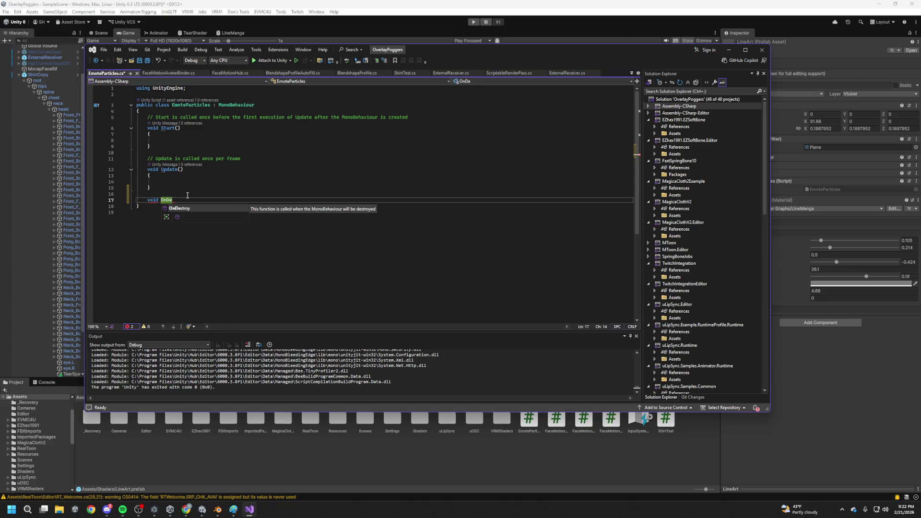
pyautogui.press('Tab')
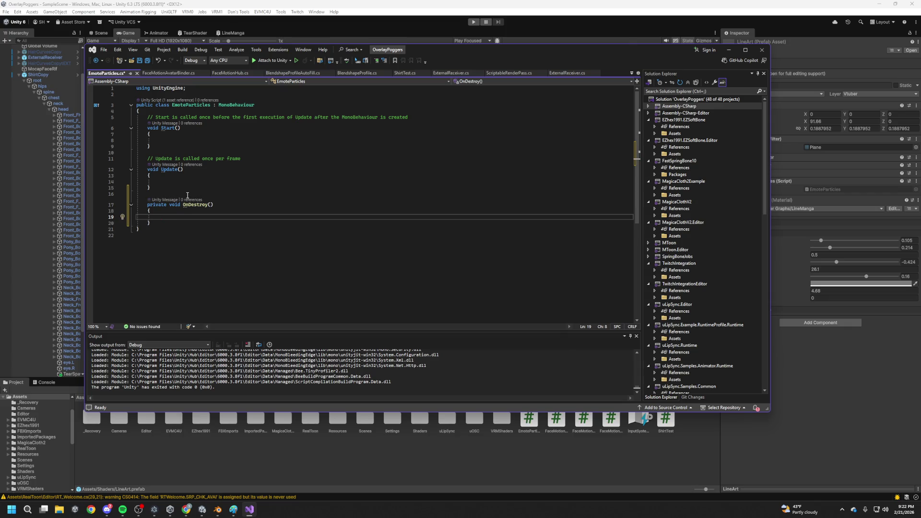
# Discard the 'if(' attempt and begin typing an Animator declaration inside OnDestroy
pyautogui.hotkey('ctrl', 'space')
pyautogui.press('Escape')
pyautogui.write('A')
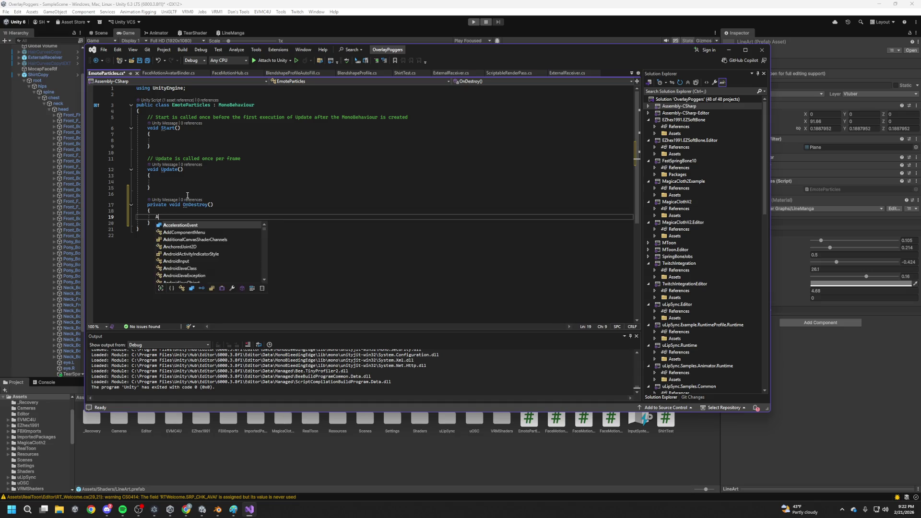
pyautogui.press('BackSpace')
pyautogui.write('if(Ani')
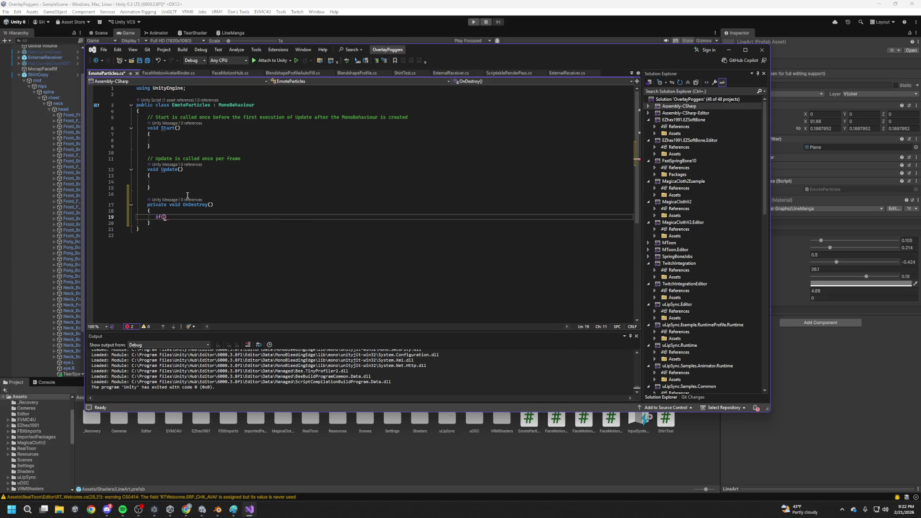
pyautogui.write('m')
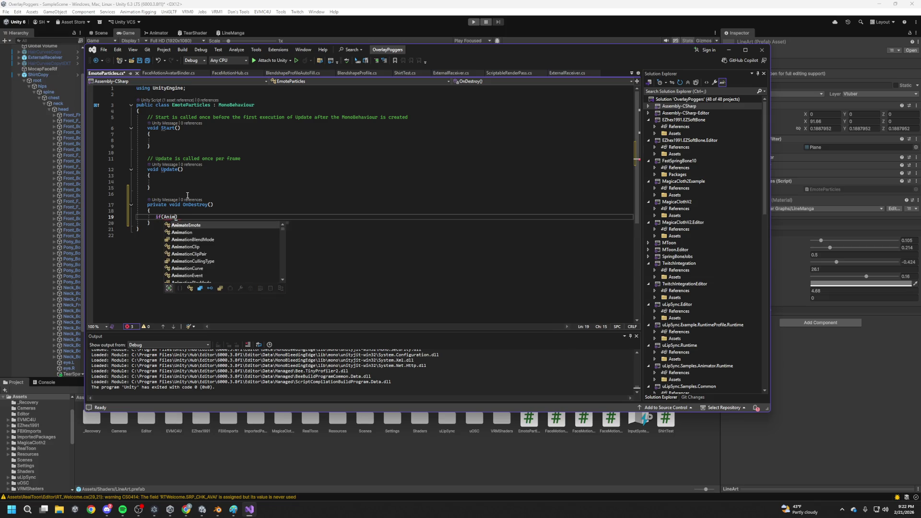
pyautogui.press('BackSpace')
pyautogui.press('BackSpace')
pyautogui.press('BackSpace')
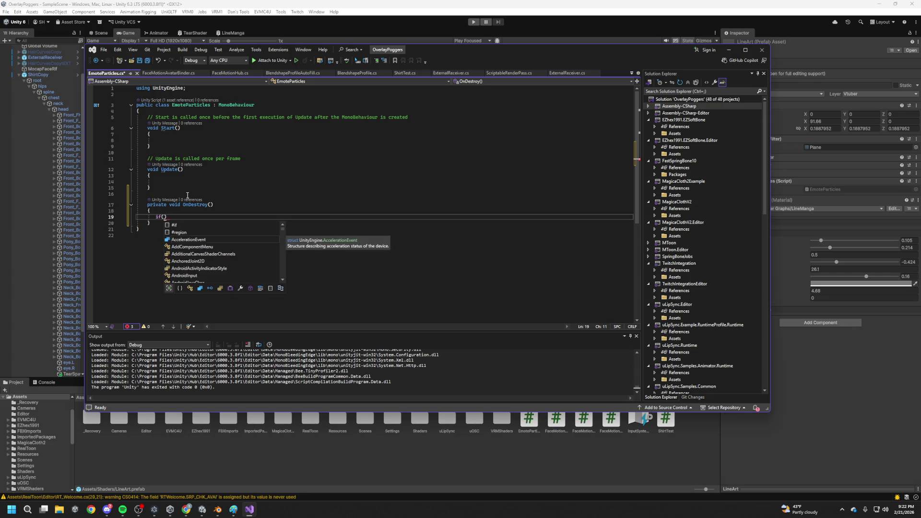
pyautogui.write('Ge')
pyautogui.press('BackSpace')
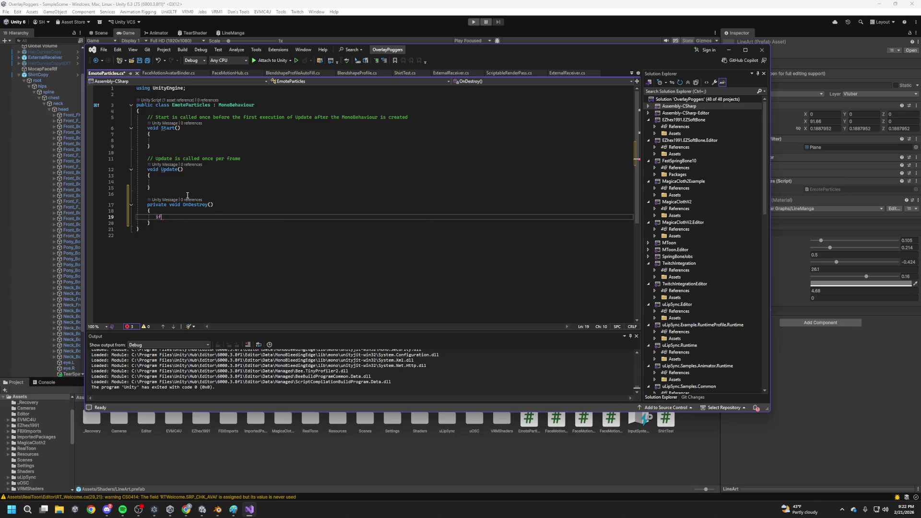
pyautogui.press('BackSpace')
pyautogui.press('BackSpace')
pyautogui.write('an')
pyautogui.press('BackSpace')
pyautogui.press('BackSpace')
pyautogui.write('Animation')
pyautogui.press('BackSpace')
pyautogui.press('BackSpace')
pyautogui.write('or ')
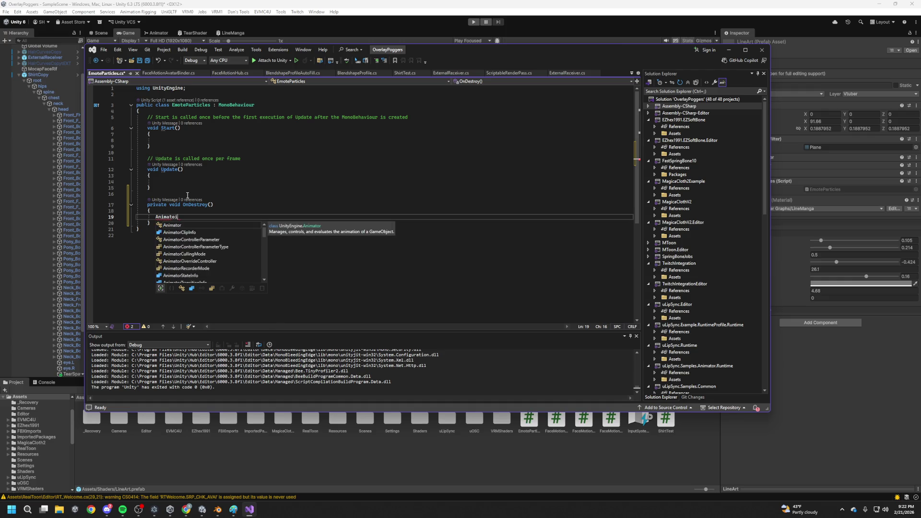
pyautogui.write('anim =')
# Complete 'Animator anim = GetComponent<Animator>();' and add an 'if(anim != null)' block, saving
pyautogui.press('Tab')
pyautogui.press('Return')
pyautogui.write('if(anim != null )')
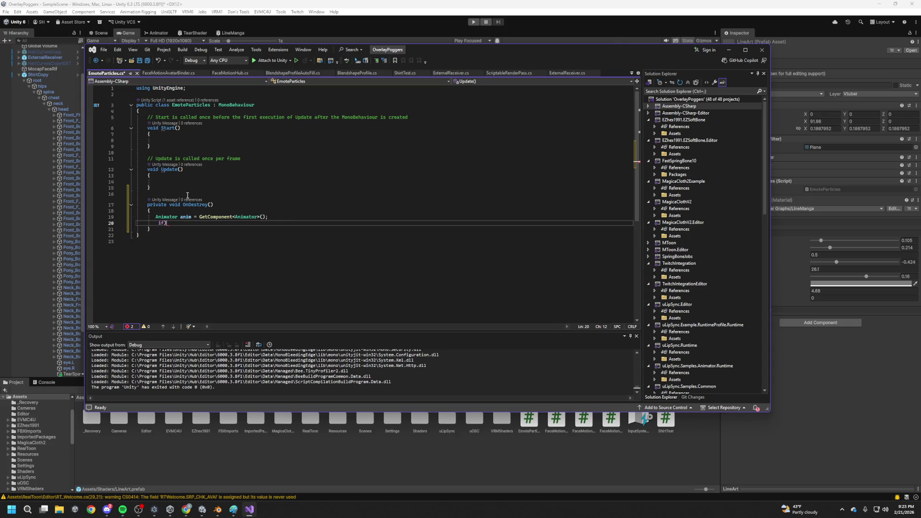
pyautogui.press('Return')
pyautogui.write('{')
pyautogui.press('Return')
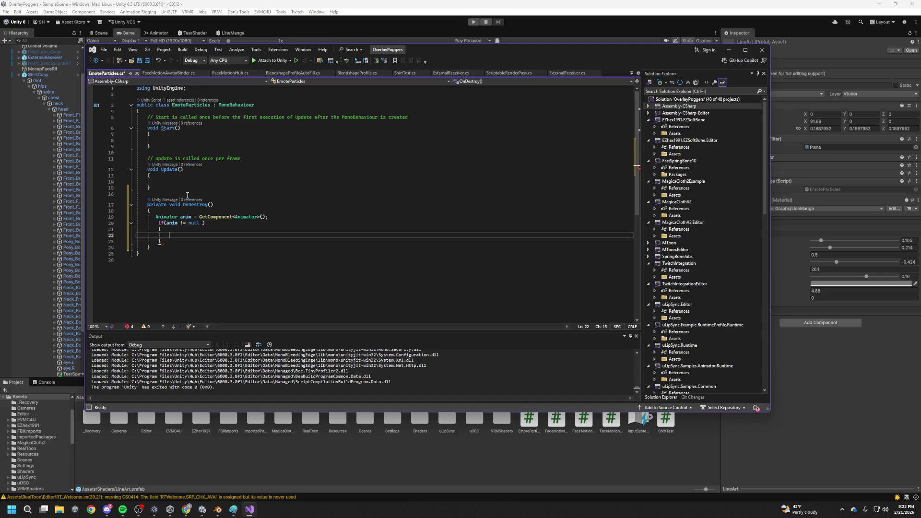
pyautogui.hotkey('ctrl', 's')
# Write anim.Play("Death"); inside the block, save, and return to Unity
pyautogui.write('if')
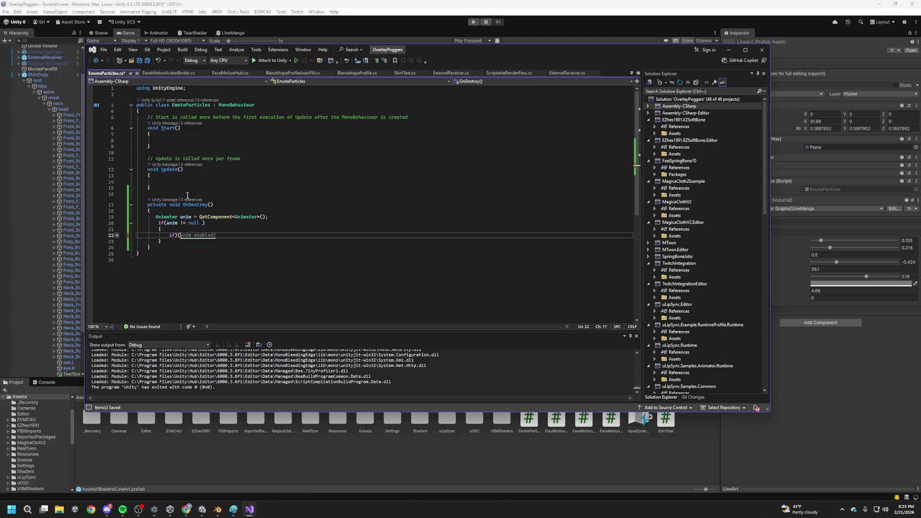
pyautogui.write('(')
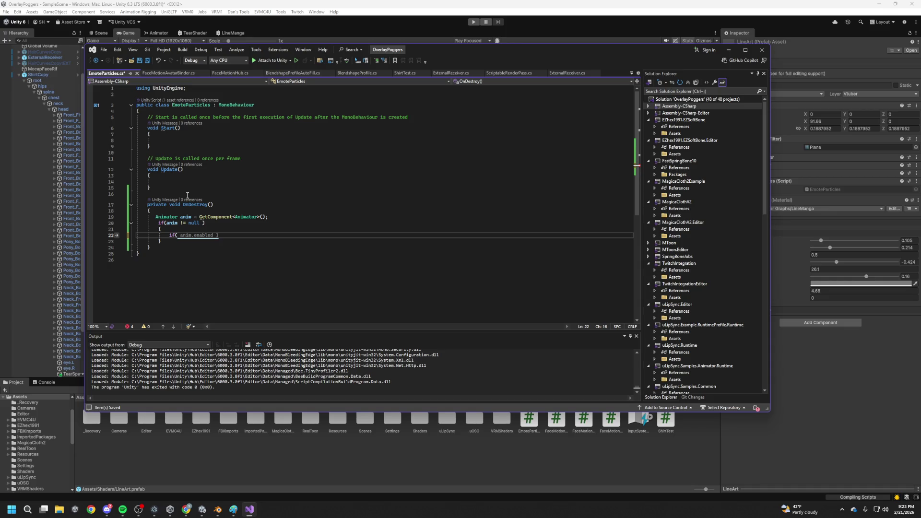
pyautogui.press('BackSpace')
pyautogui.press('BackSpace')
pyautogui.press('BackSpace')
pyautogui.write('anim.')
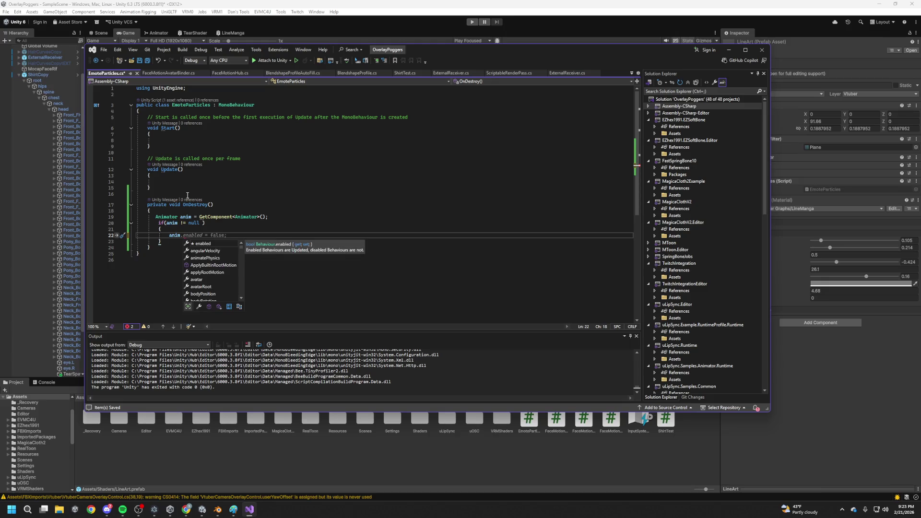
pyautogui.write(',')
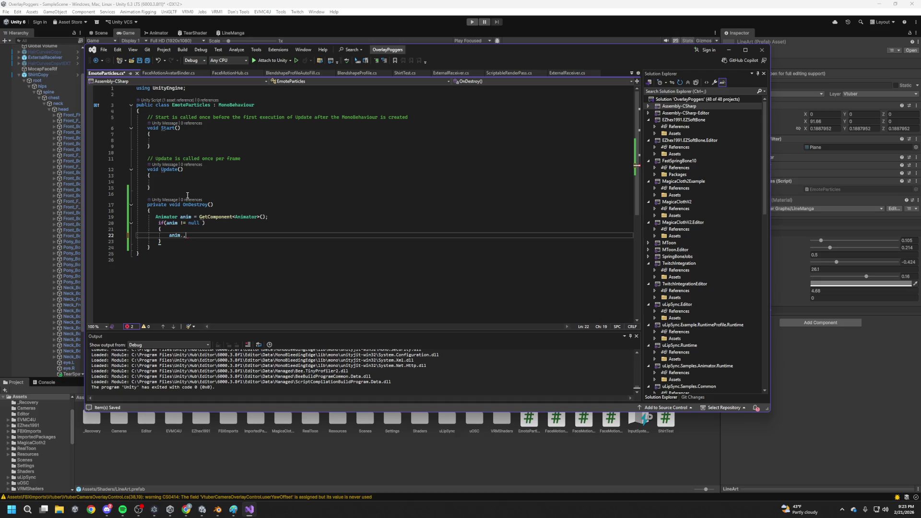
pyautogui.write('Play')
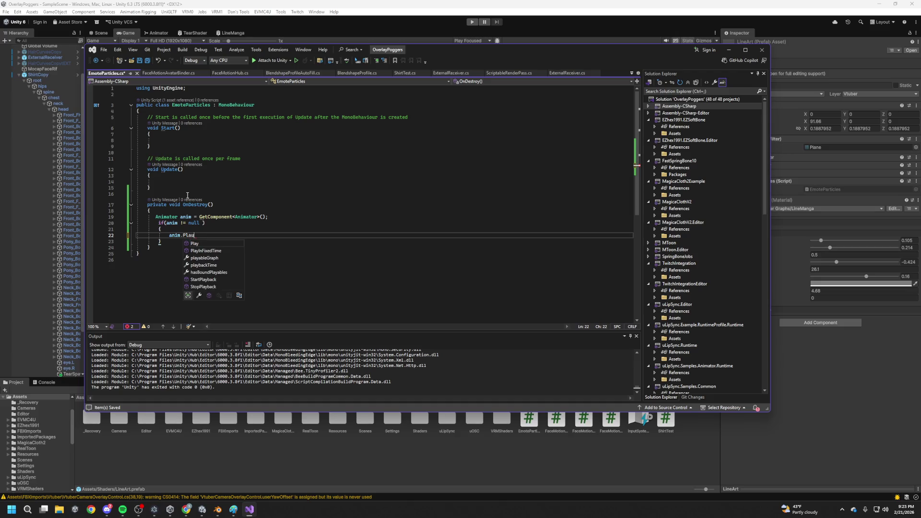
pyautogui.write('(""')
pyautogui.press('BackSpace')
pyautogui.write('Death")')
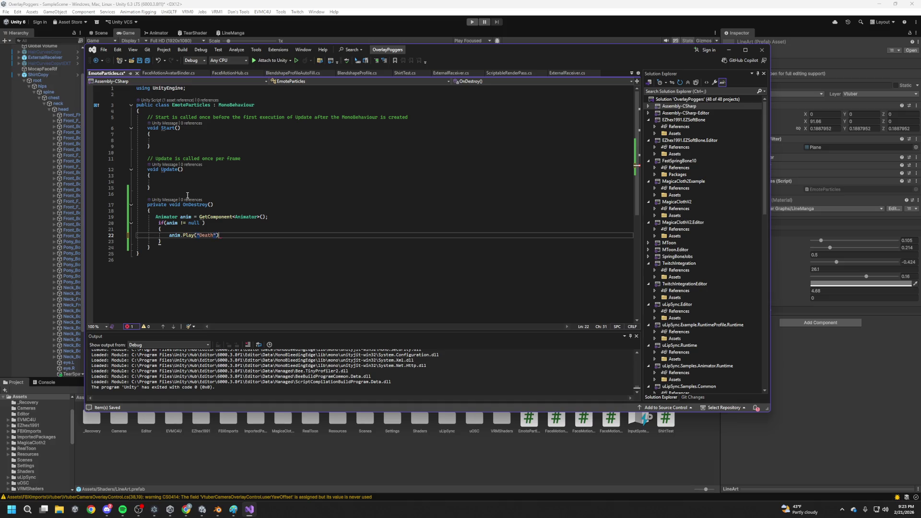
pyautogui.write(';')
pyautogui.hotkey('ctrl', 's')
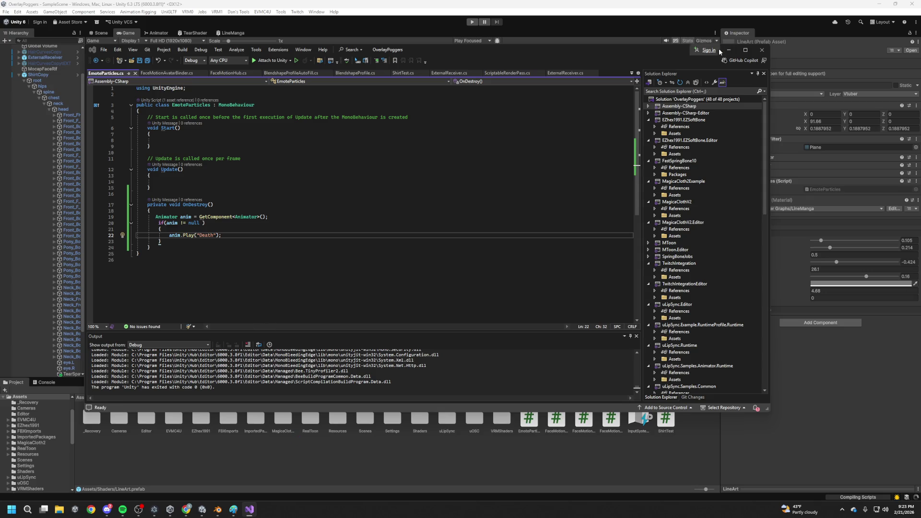
pyautogui.click(269, 434)
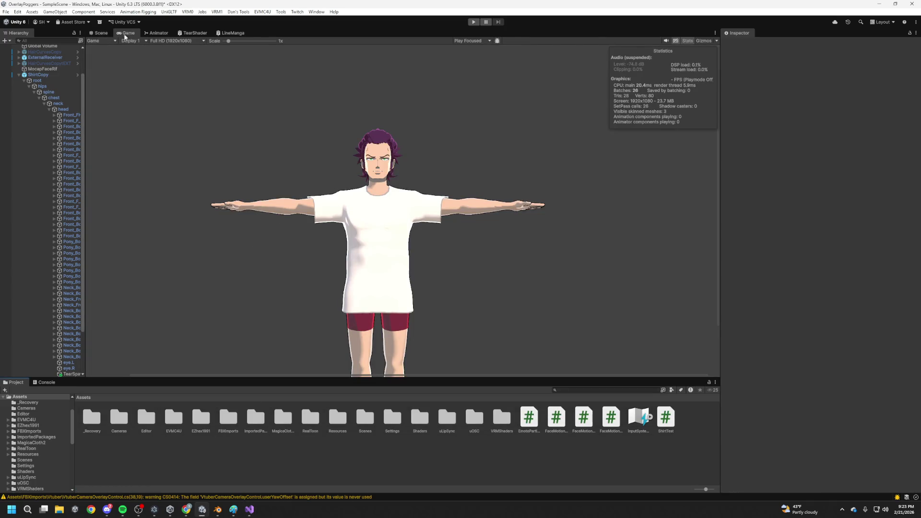
# Duplicate the LineArtStart clip in Shaders as LineArtStart 1 and open its keyframes
pyautogui.click(168, 34)
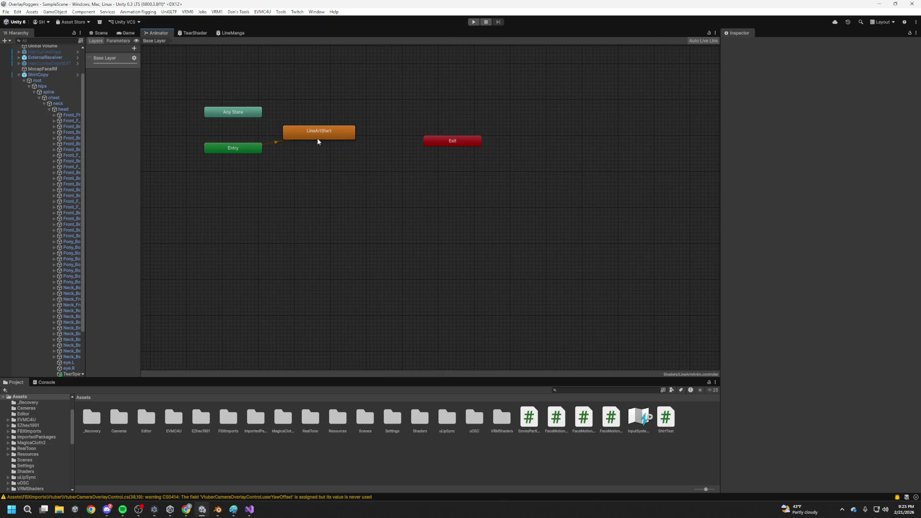
pyautogui.click(187, 359)
pyautogui.scroll(3, 38, 462)
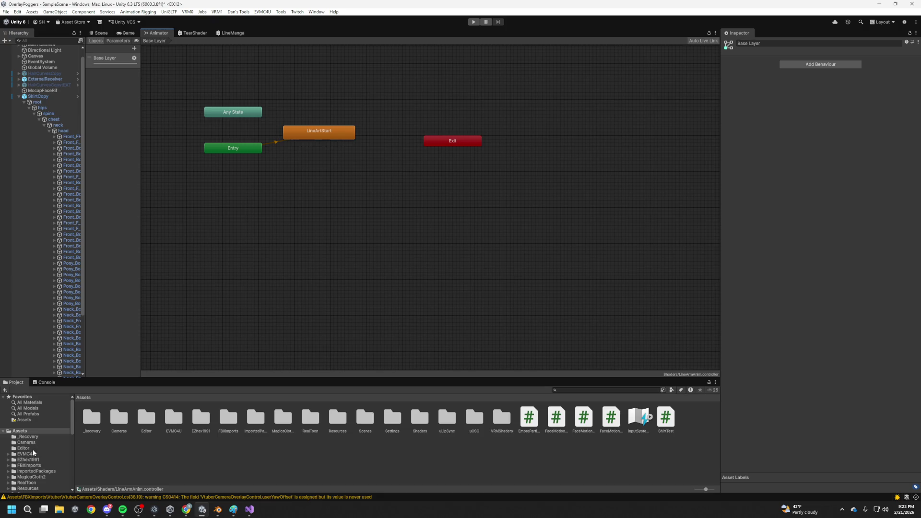
pyautogui.scroll(-3, 36, 461)
pyautogui.click(29, 463)
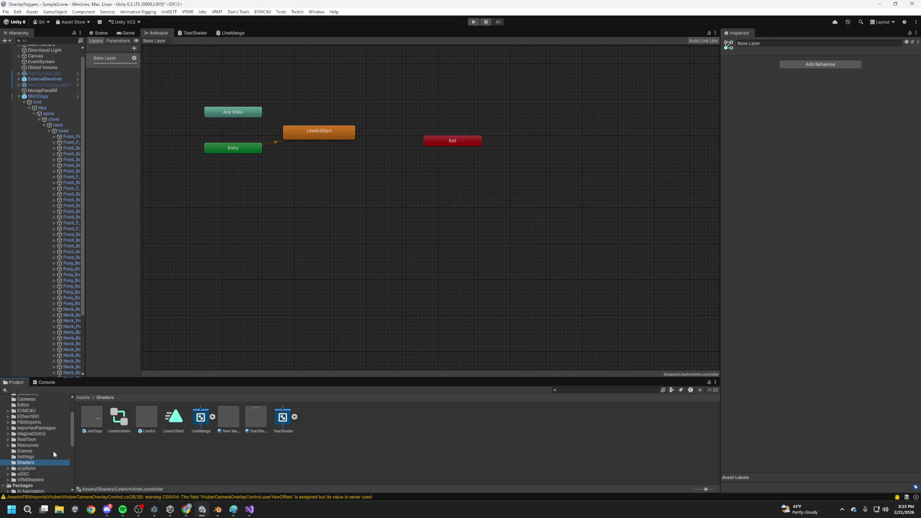
pyautogui.click(168, 422)
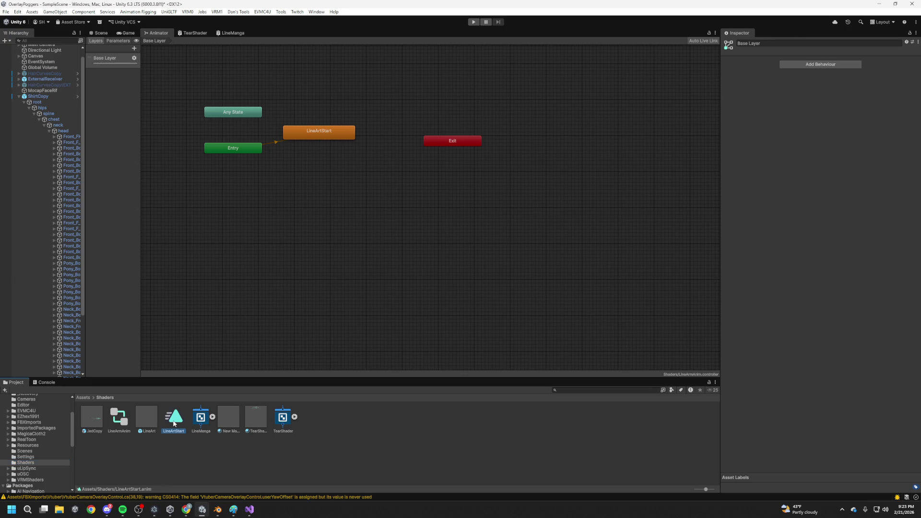
pyautogui.hotkey('ctrl', 'd')
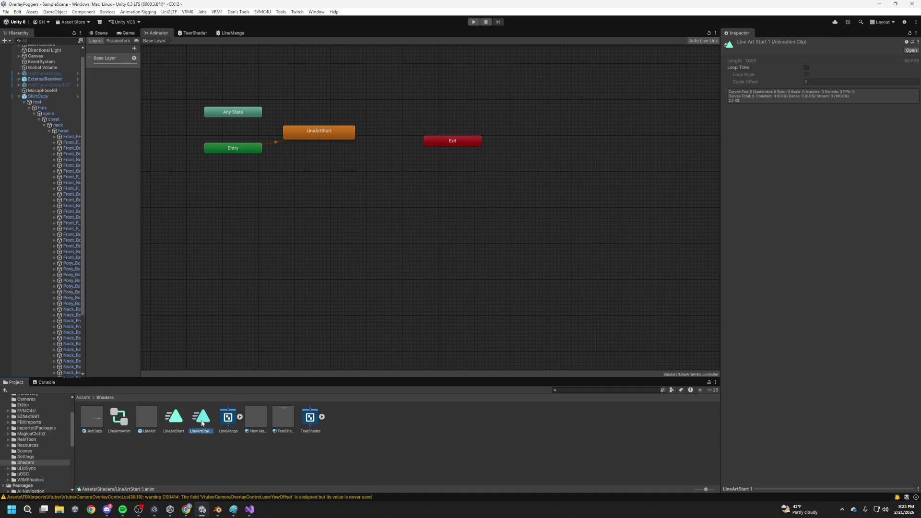
pyautogui.doubleClick(201, 417)
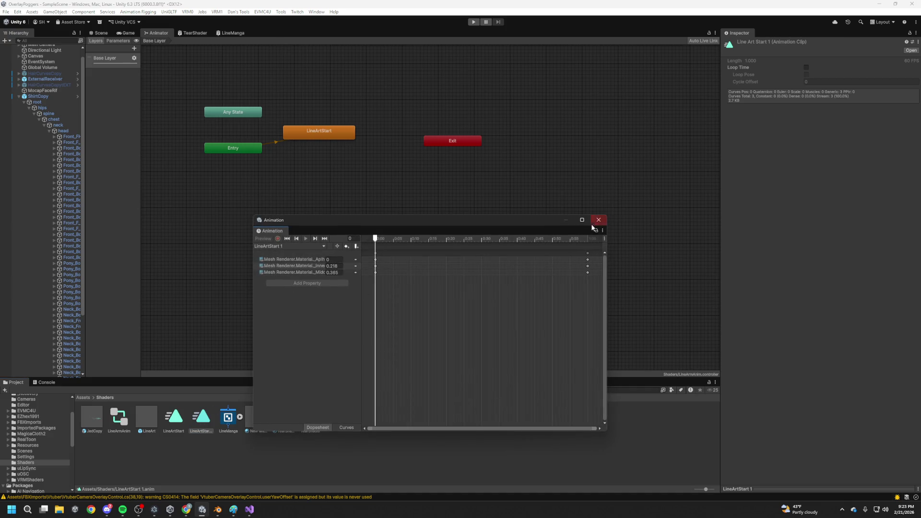
# Rename the copied clip LineArtStart 1 to Death and open it in the Animation window
pyautogui.click(598, 218)
pyautogui.rightClick(207, 420)
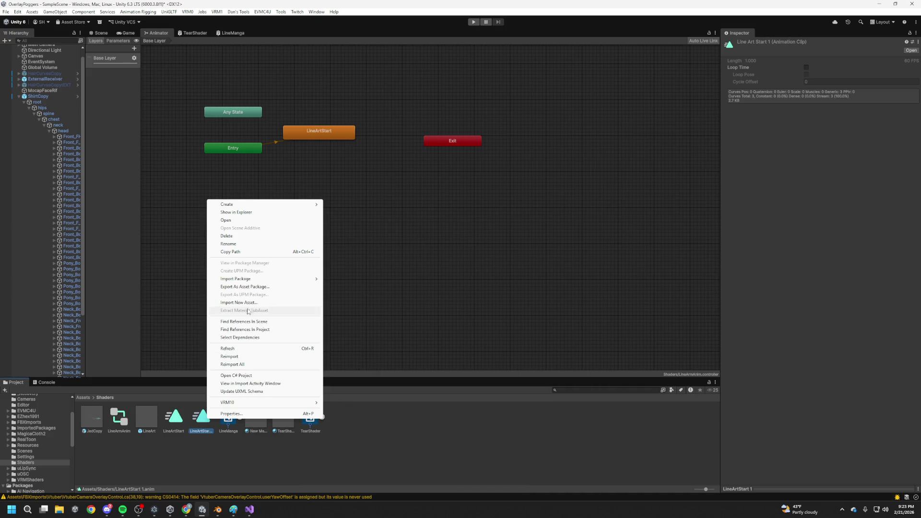
pyautogui.click(252, 246)
pyautogui.write('S')
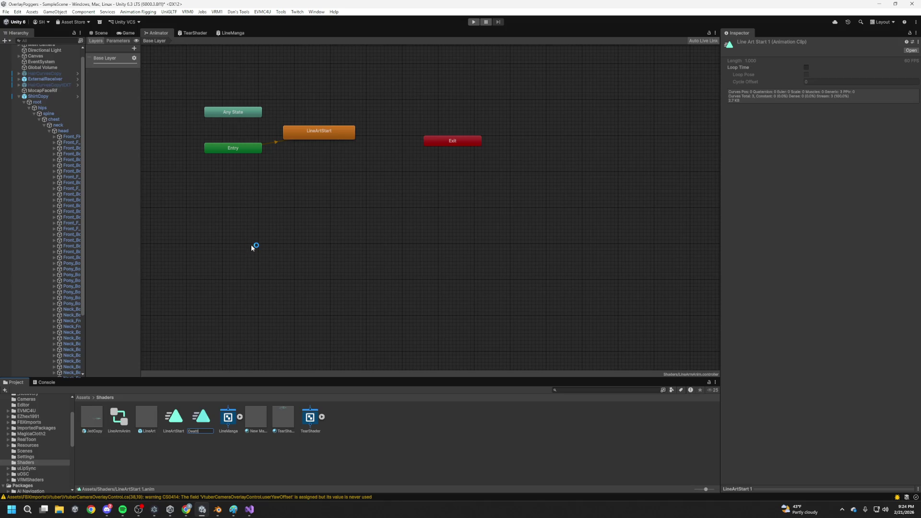
pyautogui.press('Return')
pyautogui.doubleClick(93, 424)
# Swap the 0:00 and 1:00 keyframes so AlphaMult drops from 1 to 0
pyautogui.moveTo(386, 312)
pyautogui.mouseDown()
pyautogui.moveTo(373, 248)
pyautogui.moveTo(426, 253)
pyautogui.mouseUp()
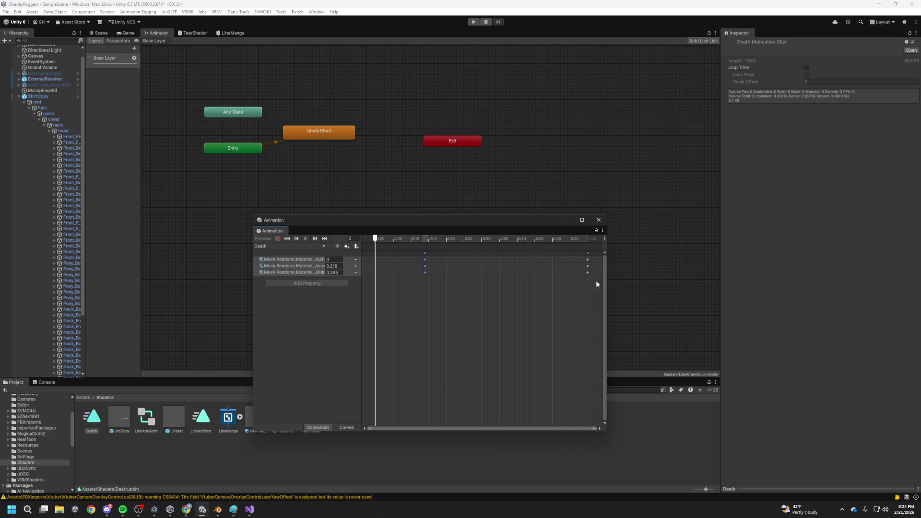
pyautogui.moveTo(588, 253); pyautogui.dragTo(369, 277)
pyautogui.moveTo(432, 286)
pyautogui.mouseDown()
pyautogui.moveTo(413, 249)
pyautogui.moveTo(587, 263)
pyautogui.mouseUp()
pyautogui.click(551, 292)
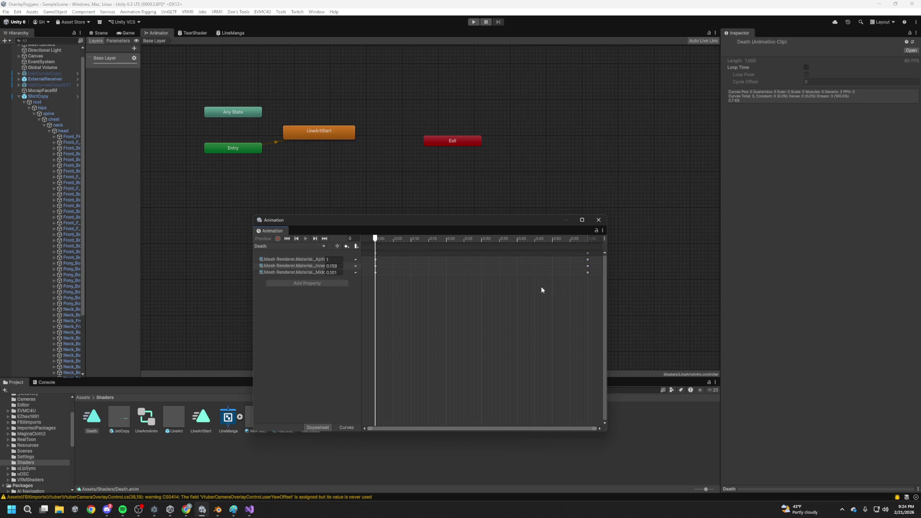
pyautogui.click(588, 239)
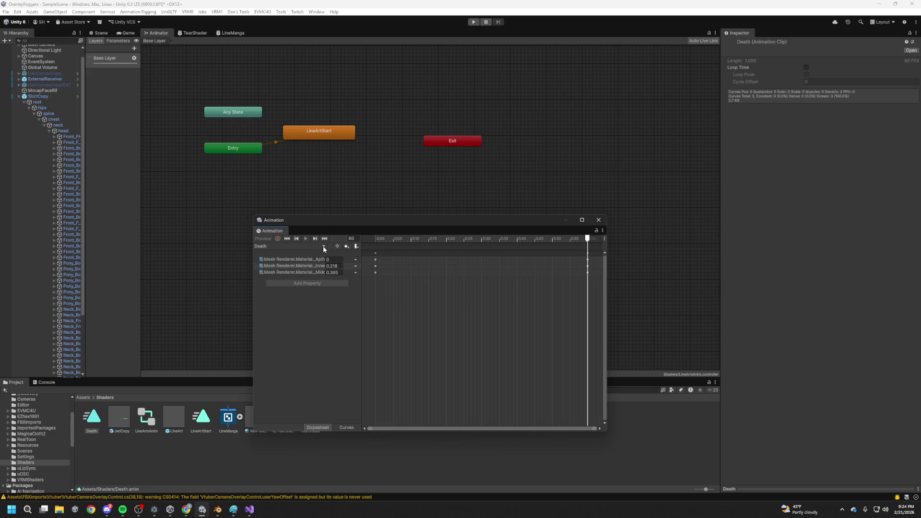
# Add an animation event at frame 60, the end of the Death clip
pyautogui.click(356, 247)
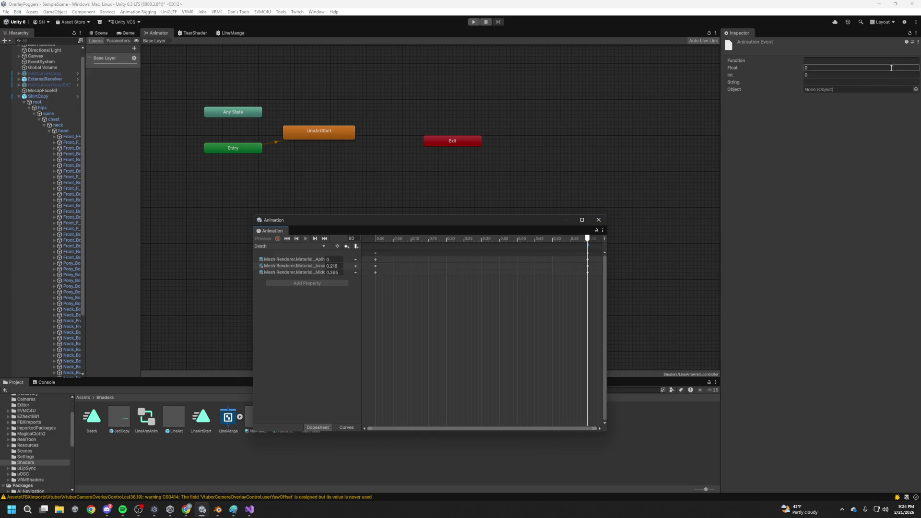
pyautogui.rightClick(589, 249)
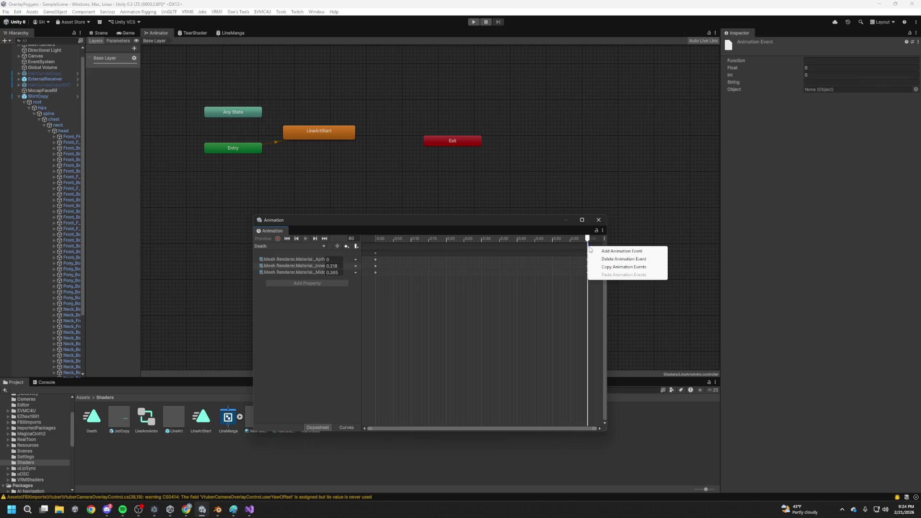
pyautogui.click(590, 250)
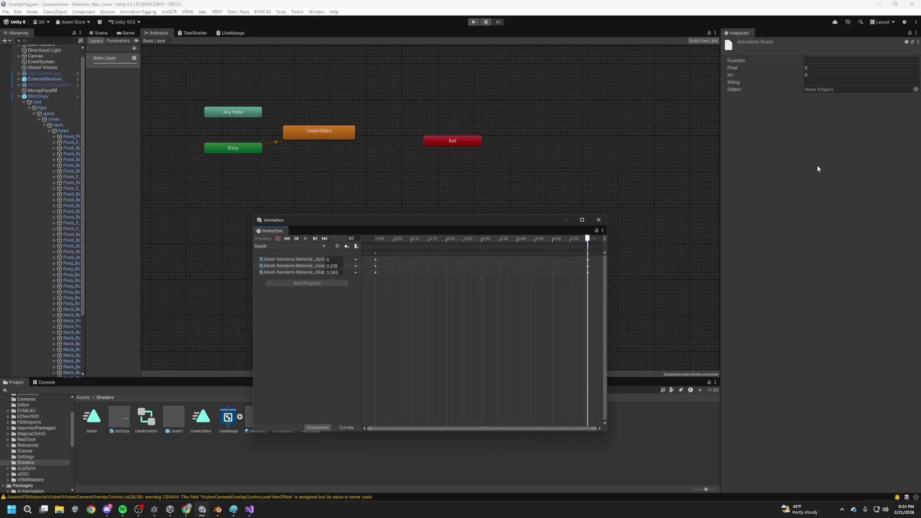
pyautogui.click(915, 98)
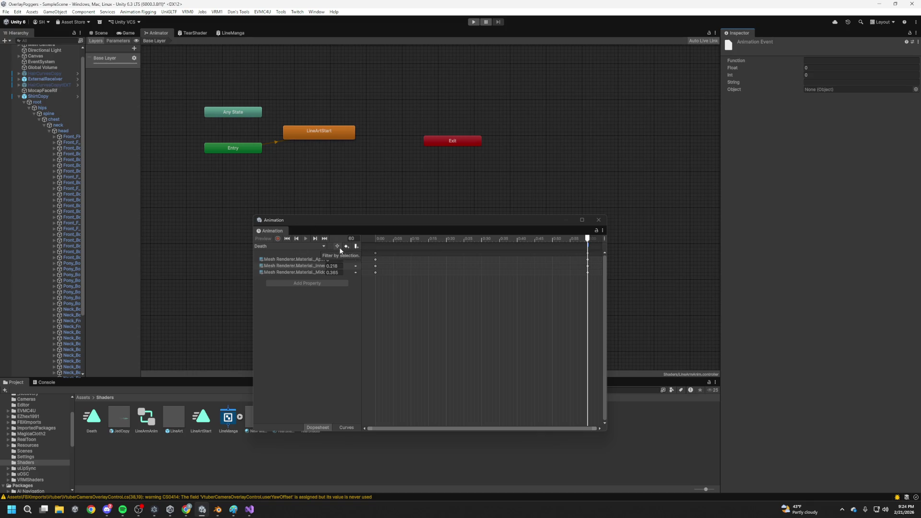
pyautogui.click(323, 249)
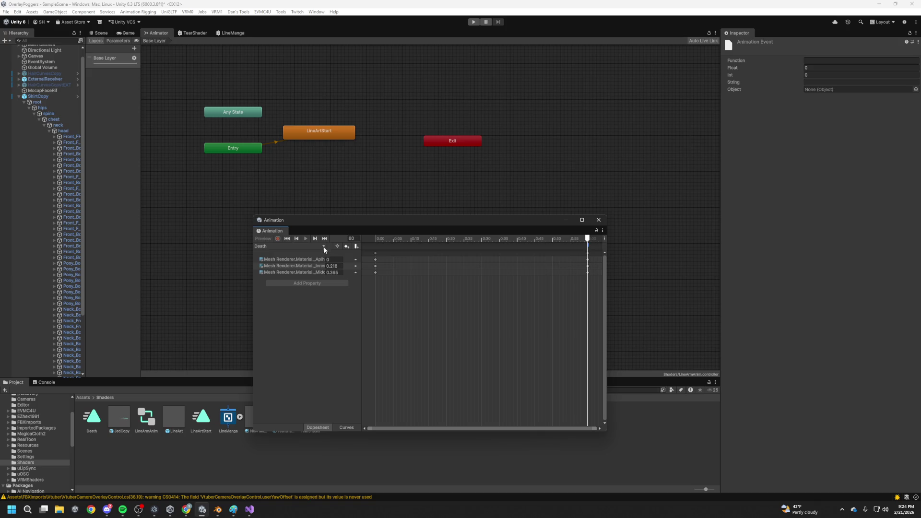
pyautogui.rightClick(589, 247)
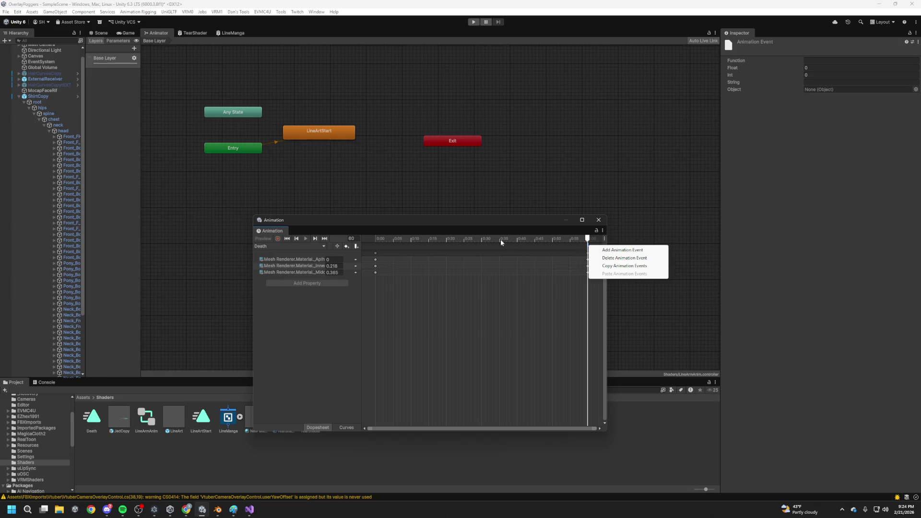
pyautogui.click(534, 258)
pyautogui.moveTo(543, 240); pyautogui.dragTo(518, 241)
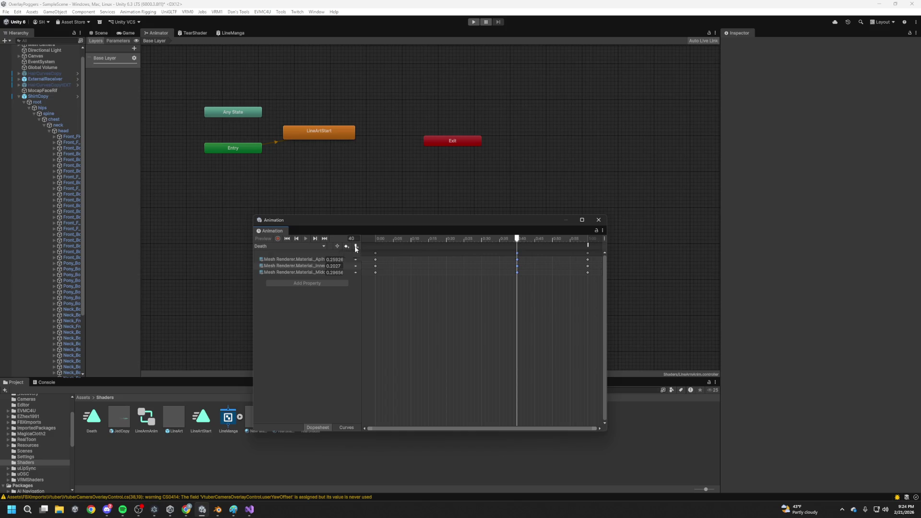
pyautogui.moveTo(574, 239); pyautogui.dragTo(588, 240)
# Assign LineArt as the frame-60 event's Object via the Inspector picker
pyautogui.click(589, 245)
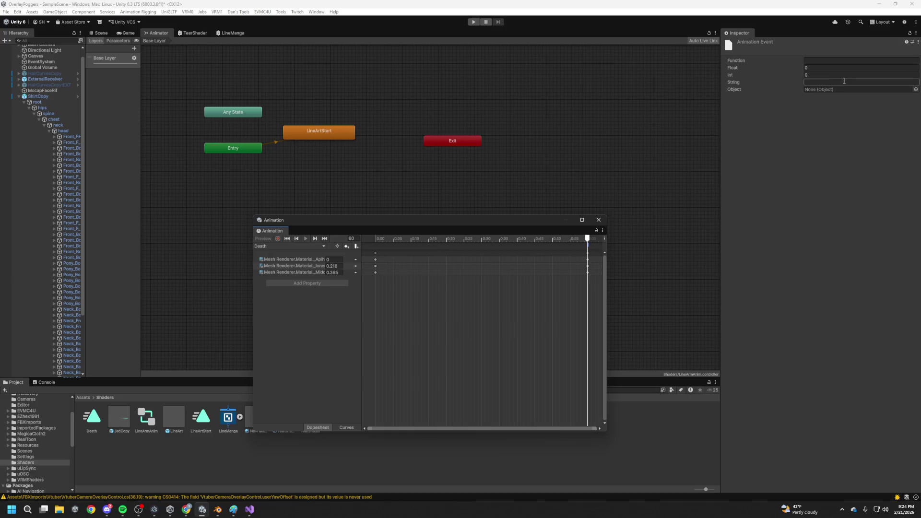
pyautogui.click(916, 91)
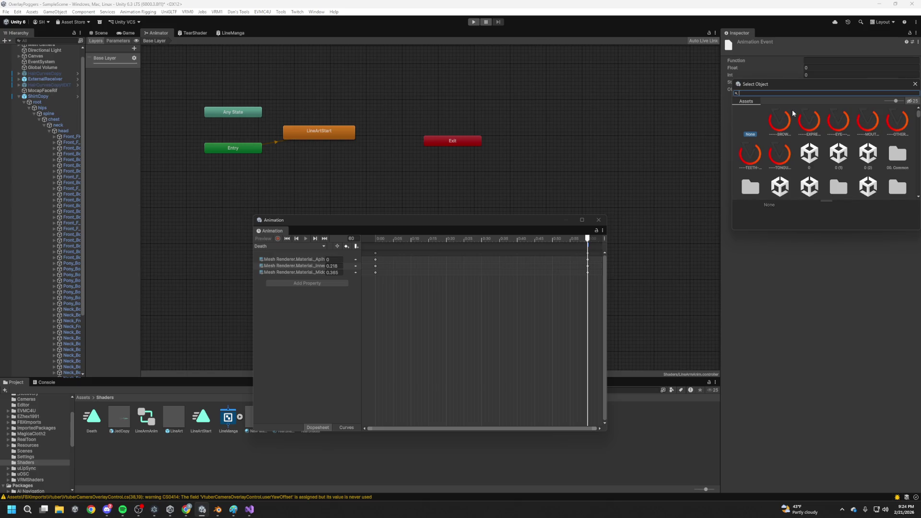
pyautogui.write('LineArt')
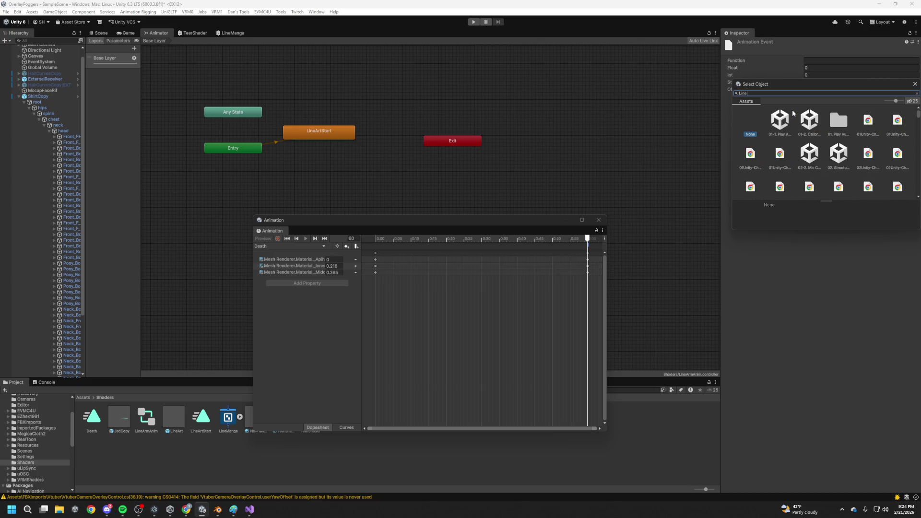
pyautogui.doubleClick(777, 120)
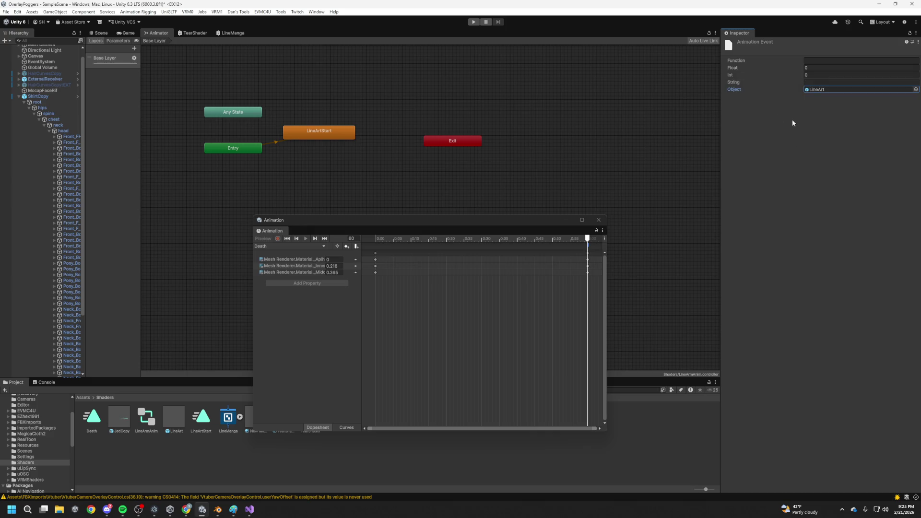
pyautogui.moveTo(593, 244); pyautogui.dragTo(578, 250)
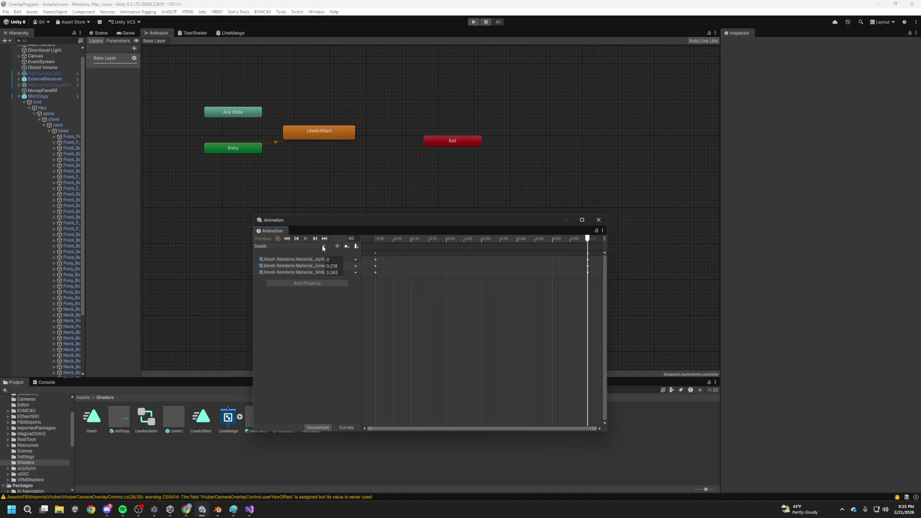
# Open the LineArt prefab and select its LineArt object, keeping LineArtStart as the current clip
pyautogui.moveTo(398, 216); pyautogui.dragTo(340, 170)
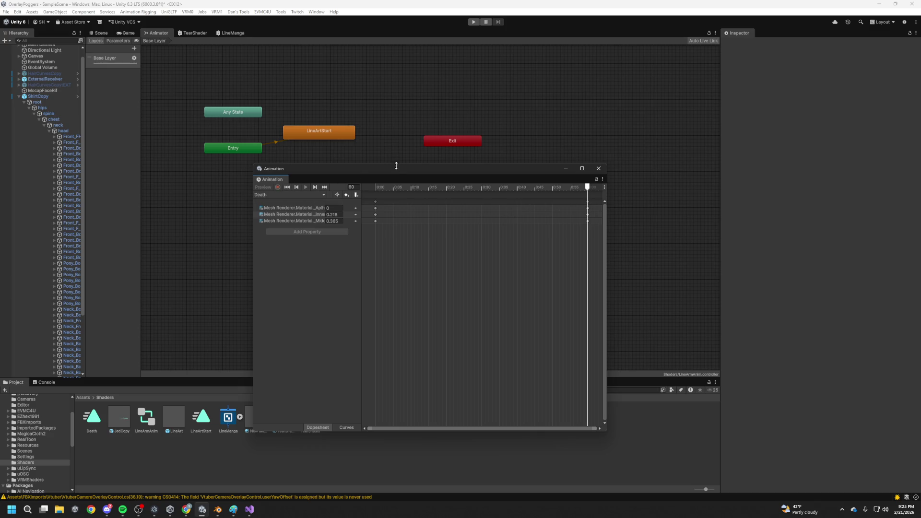
pyautogui.moveTo(324, 165); pyautogui.dragTo(254, 150)
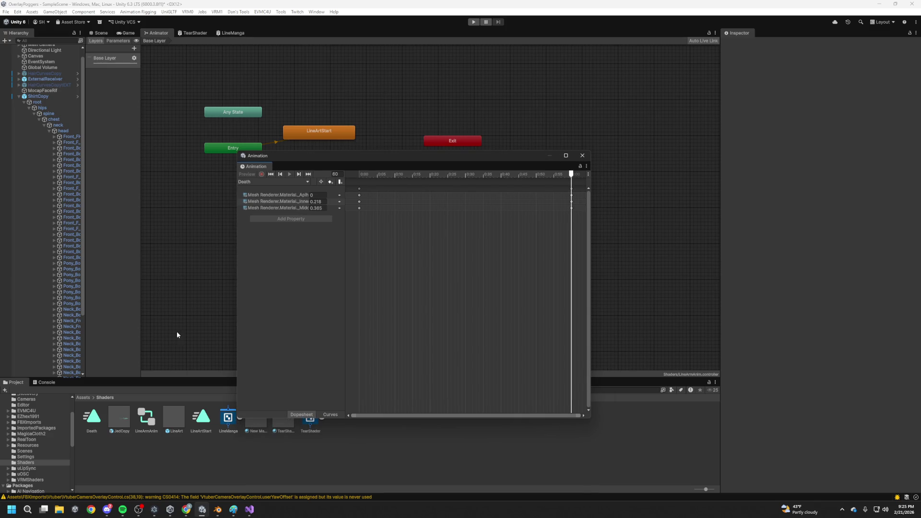
pyautogui.doubleClick(171, 419)
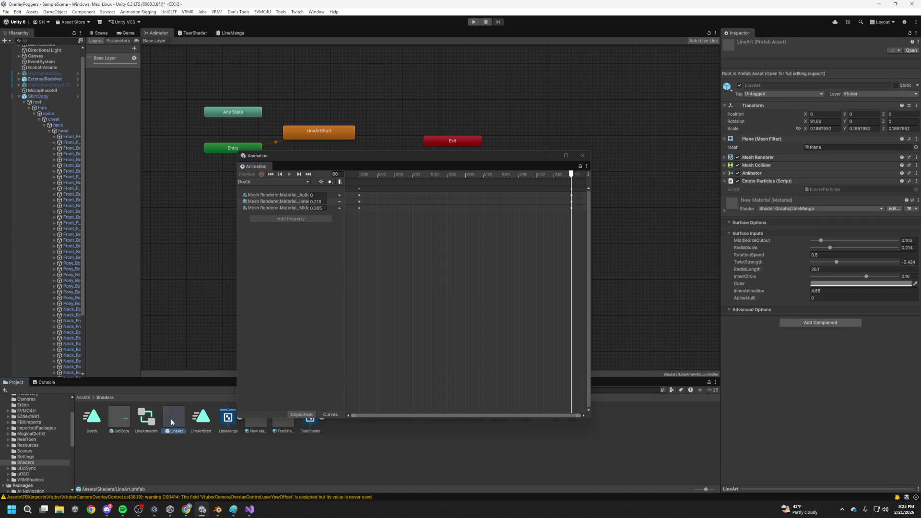
pyautogui.click(47, 56)
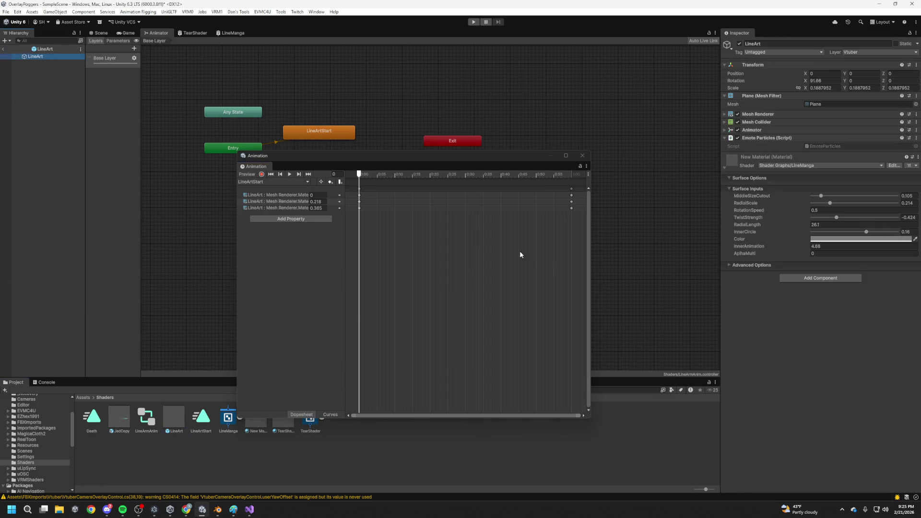
pyautogui.click(279, 183)
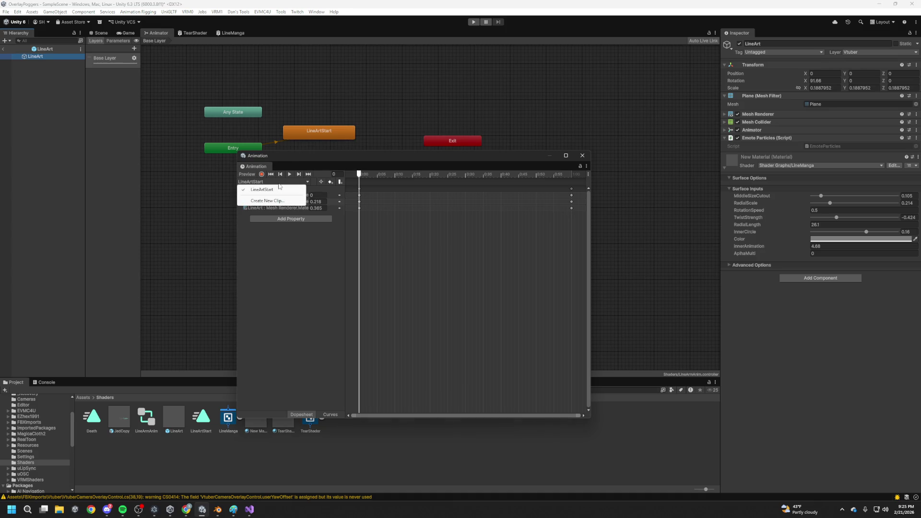
pyautogui.click(381, 304)
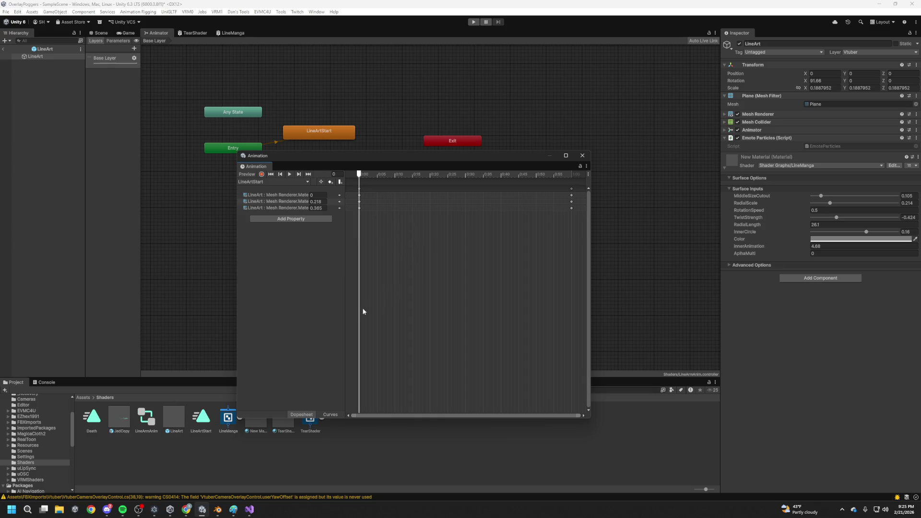
# Drag the Death clip into the LineArt animator graph as a new Death state
pyautogui.moveTo(376, 156); pyautogui.dragTo(511, 90)
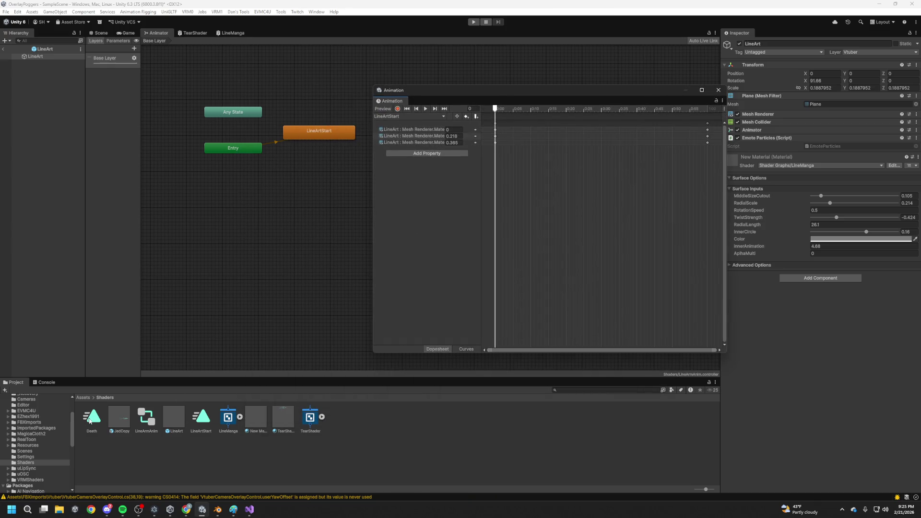
pyautogui.moveTo(90, 420); pyautogui.dragTo(344, 175)
pyautogui.moveTo(456, 97); pyautogui.dragTo(230, 170)
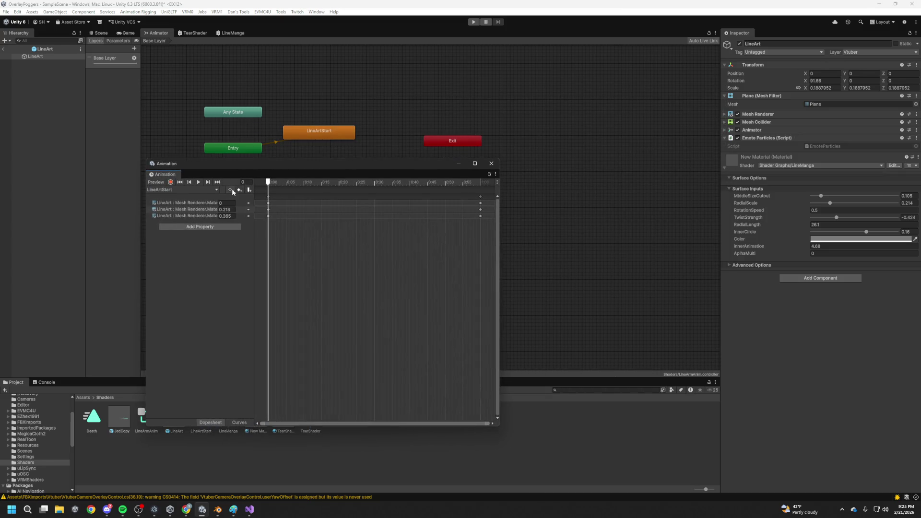
pyautogui.moveTo(318, 167)
pyautogui.mouseDown()
pyautogui.moveTo(526, 139)
pyautogui.moveTo(489, 159)
pyautogui.moveTo(702, 167)
pyautogui.moveTo(470, 174)
pyautogui.mouseUp()
pyautogui.doubleClick(333, 179)
# Switch the Animation view to the Death clip and add an animation event at its end
pyautogui.moveTo(515, 140); pyautogui.dragTo(310, 135)
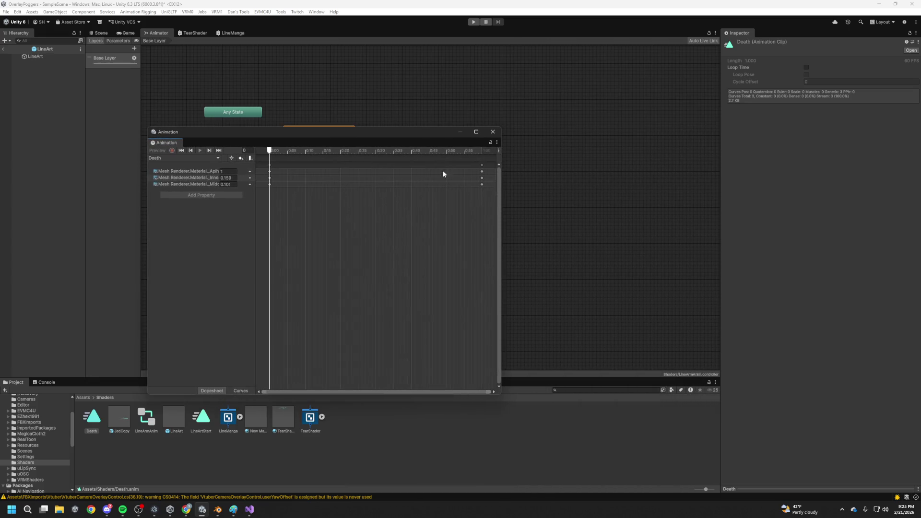
pyautogui.click(39, 56)
pyautogui.click(184, 158)
pyautogui.click(187, 169)
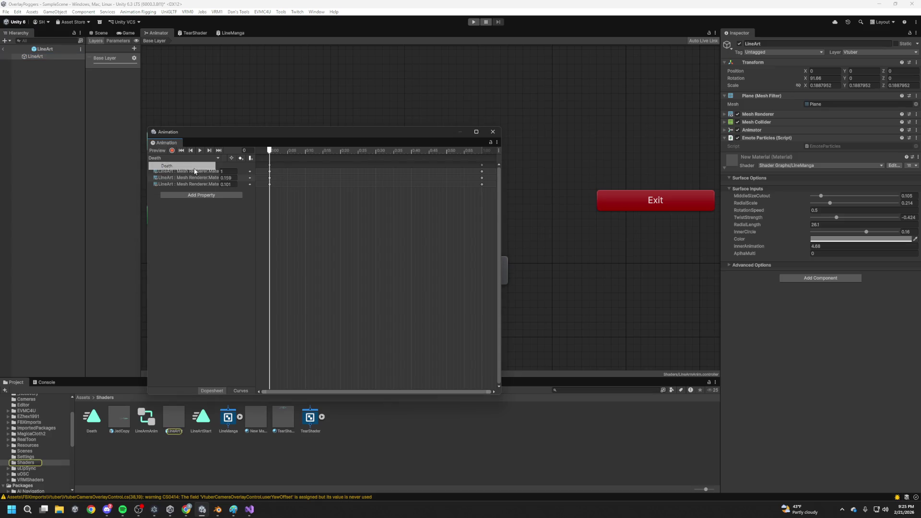
pyautogui.rightClick(484, 161)
pyautogui.click(485, 162)
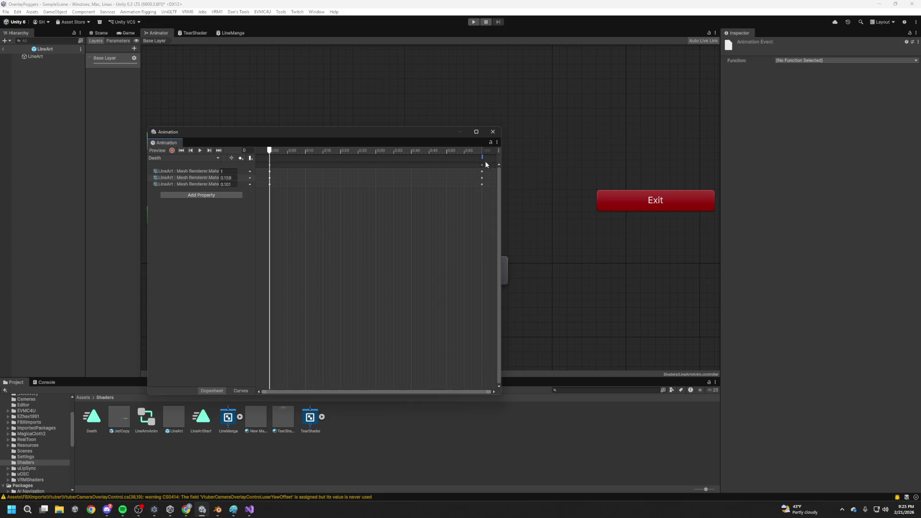
pyautogui.click(808, 61)
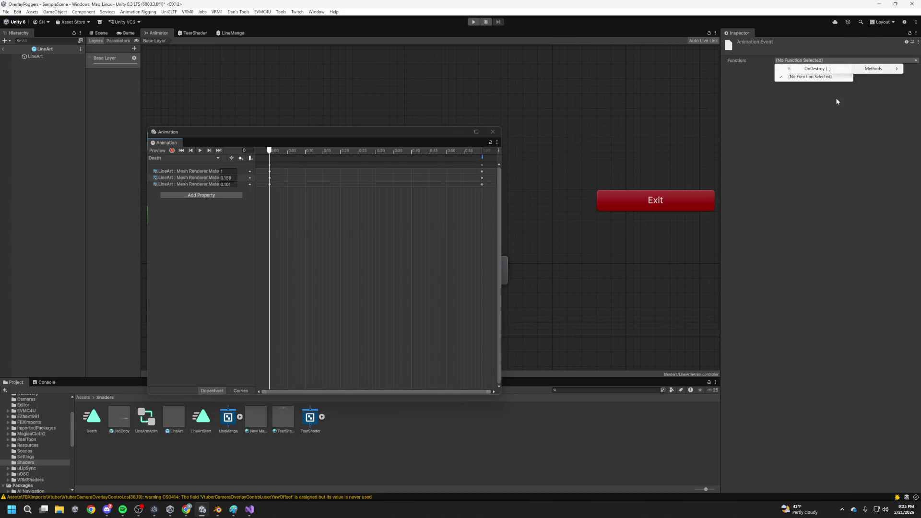
# In Visual Studio, insert a blank line below EmoteParticles' OnDestroy method
pyautogui.hotkey('alt', 'Tab')
pyautogui.click(166, 254)
pyautogui.press('Up')
pyautogui.press('Return')
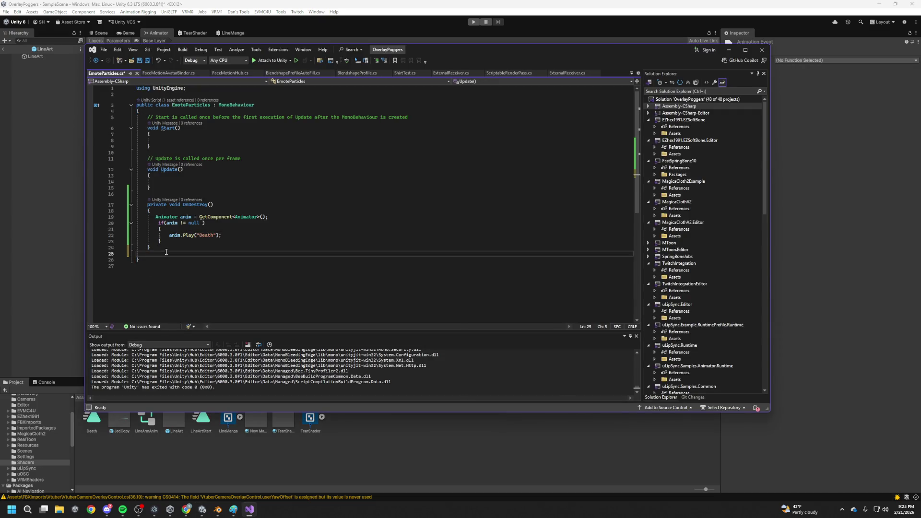
pyautogui.hotkey('ctrl', 'space')
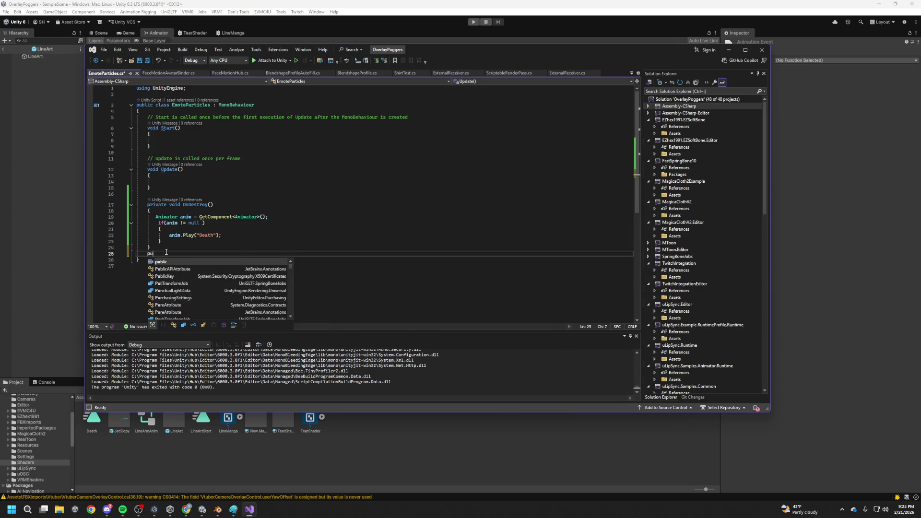
pyautogui.write('void O')
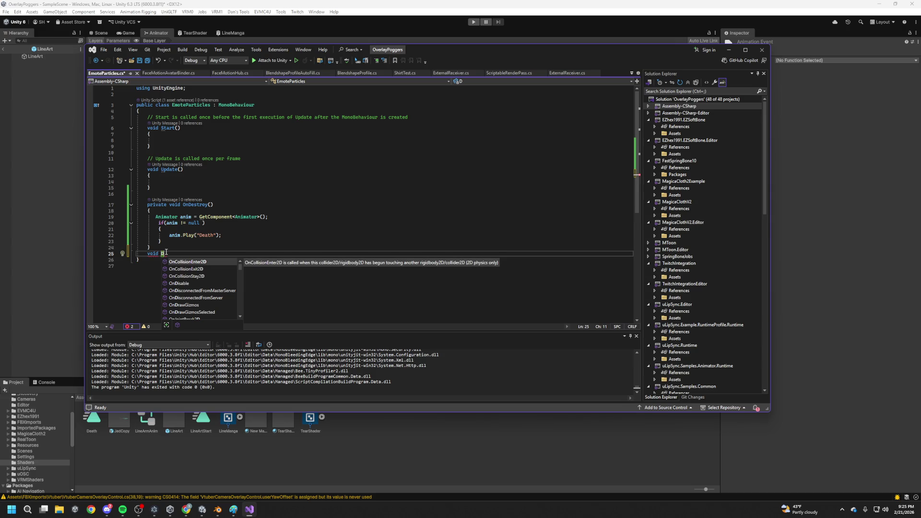
pyautogui.press('BackSpace')
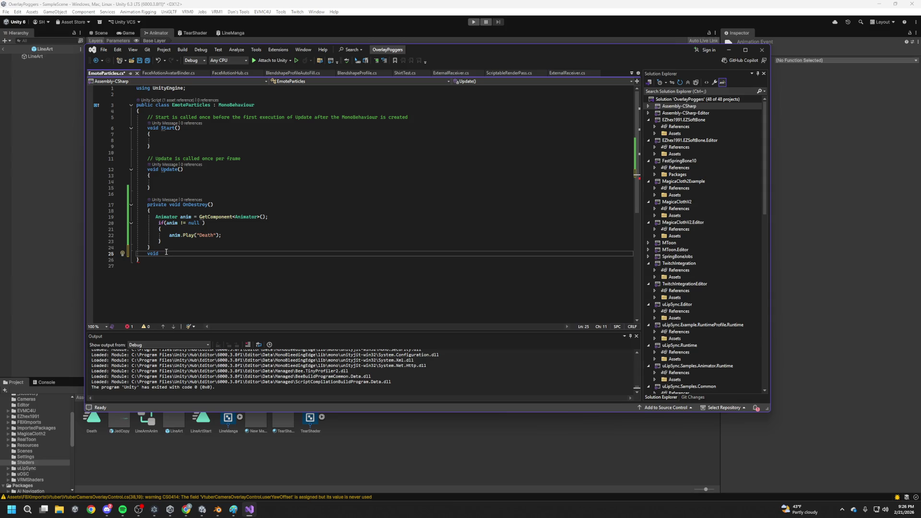
pyautogui.press('BackSpace')
pyautogui.press('BackSpace')
pyautogui.press('BackSpace')
pyautogui.moveTo(168, 242); pyautogui.dragTo(155, 217)
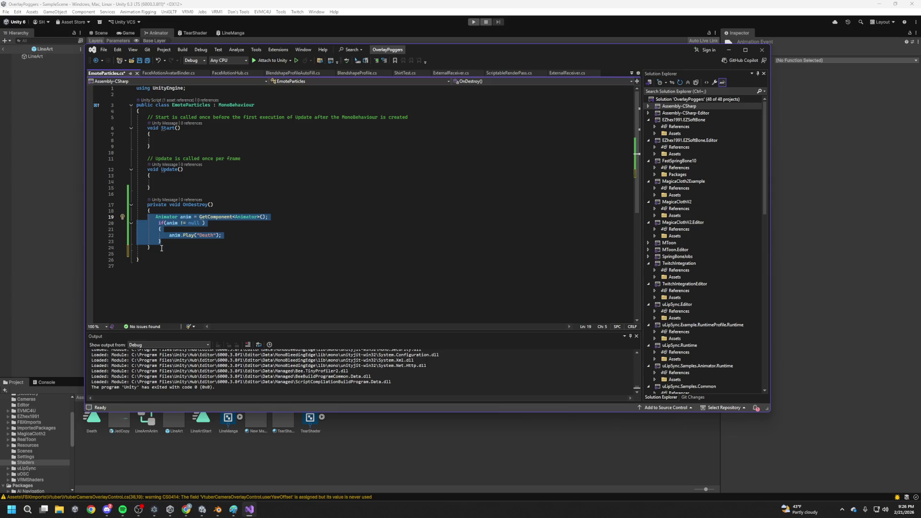
# Make OnDestroy public, rename it DeleteParticle, and save EmoteParticles.cs
pyautogui.doubleClick(158, 205)
pyautogui.write('op')
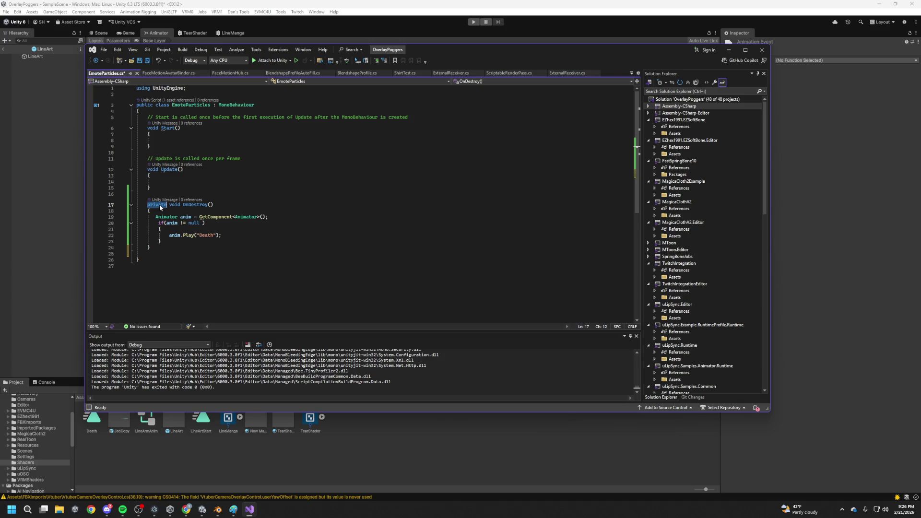
pyautogui.press('BackSpace')
pyautogui.press('BackSpace')
pyautogui.write('public')
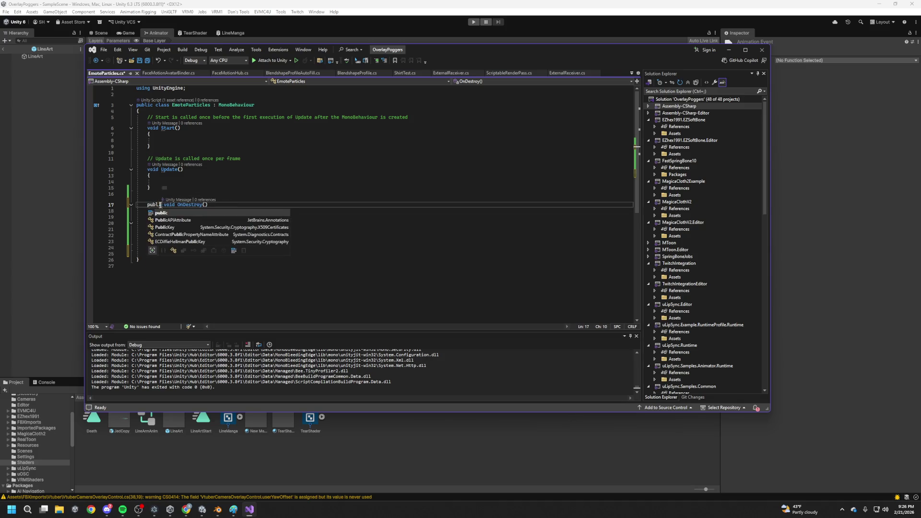
pyautogui.doubleClick(192, 205)
pyautogui.write('D')
pyautogui.write('elet')
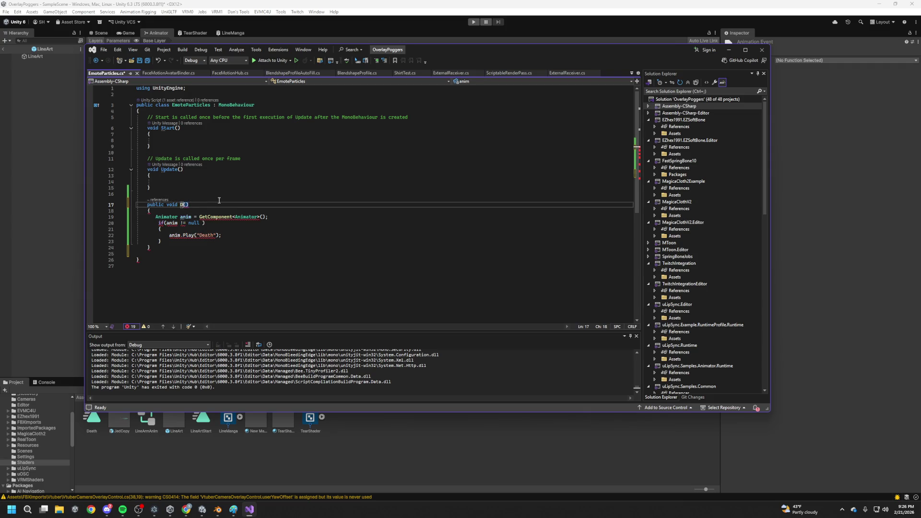
pyautogui.write('ePart')
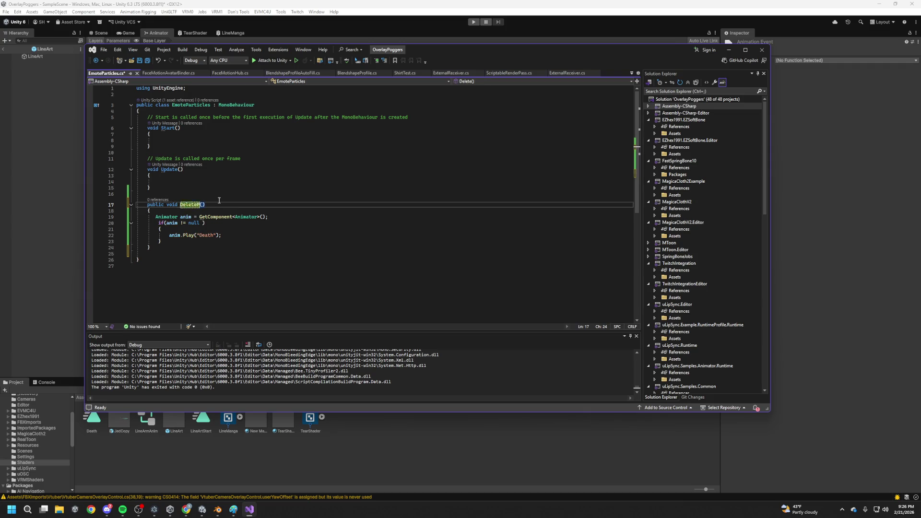
pyautogui.write('icle')
pyautogui.write('e')
pyautogui.hotkey('ctrl', 's')
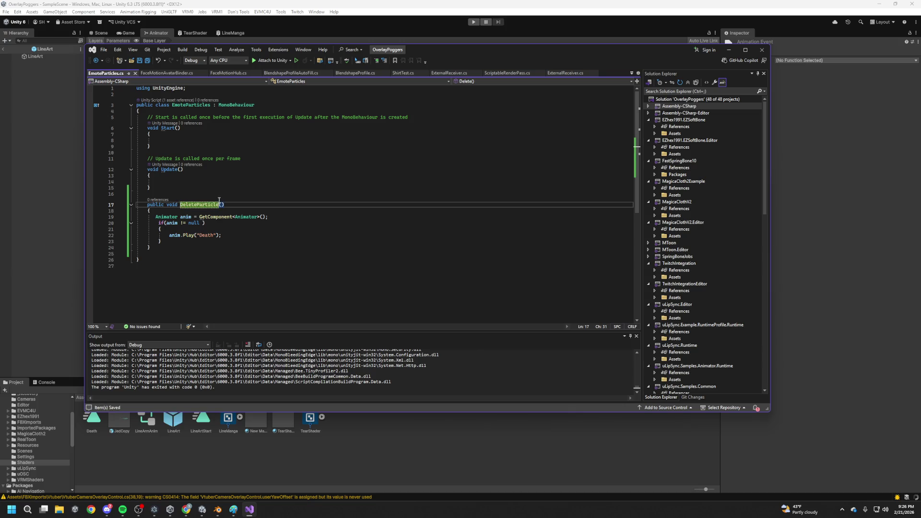
# Below DeleteParticle, start a new public DestroyParticle() method with an opening brace
pyautogui.click(175, 247)
pyautogui.press('Return')
pyautogui.press('Return')
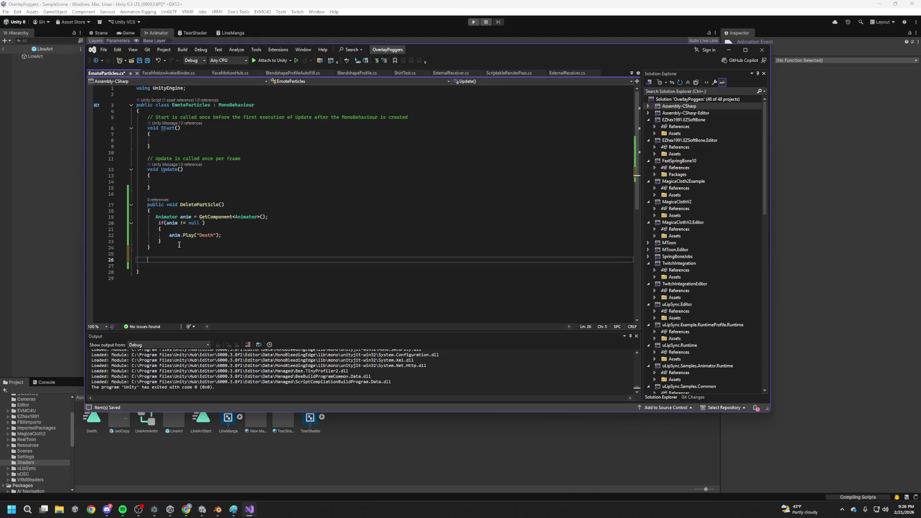
pyautogui.write('public')
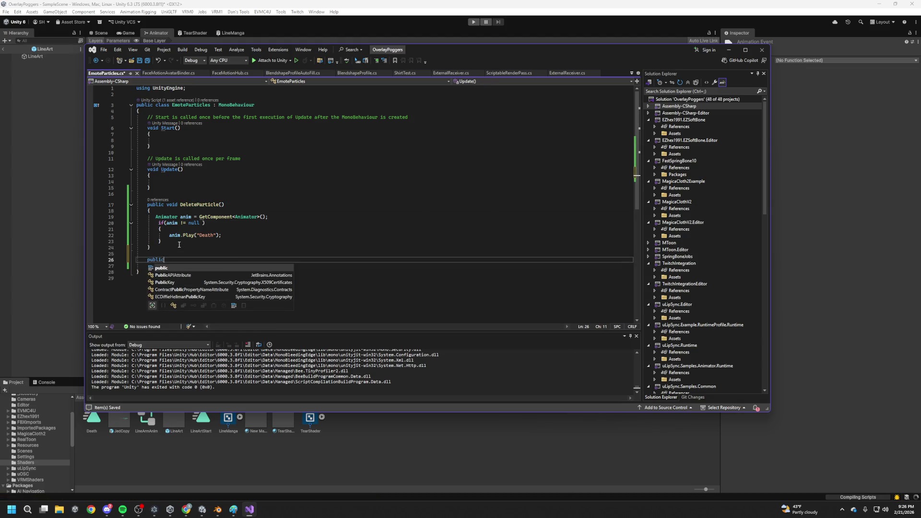
pyautogui.write(' Dest')
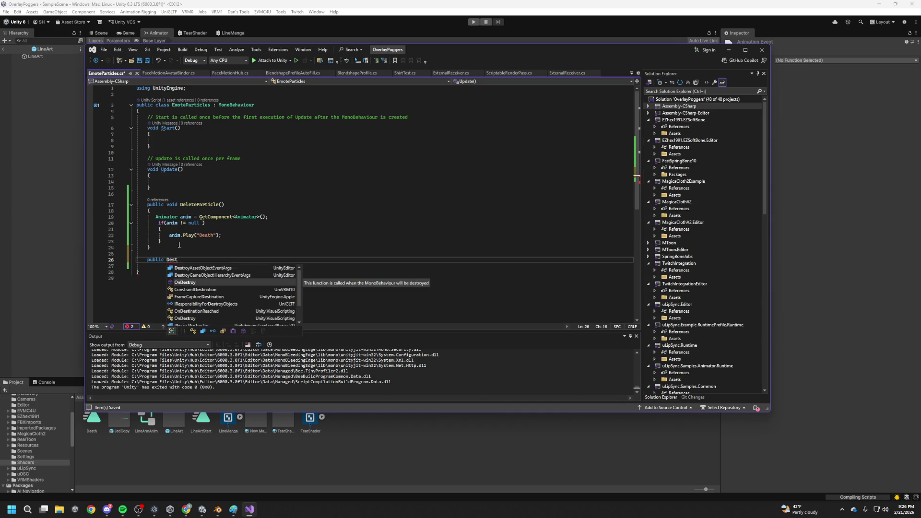
pyautogui.write('roy')
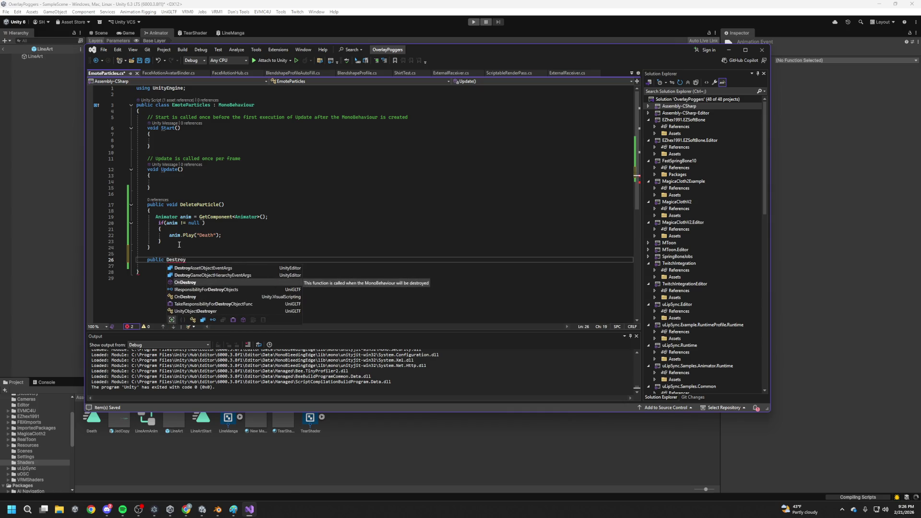
pyautogui.write('Particle')
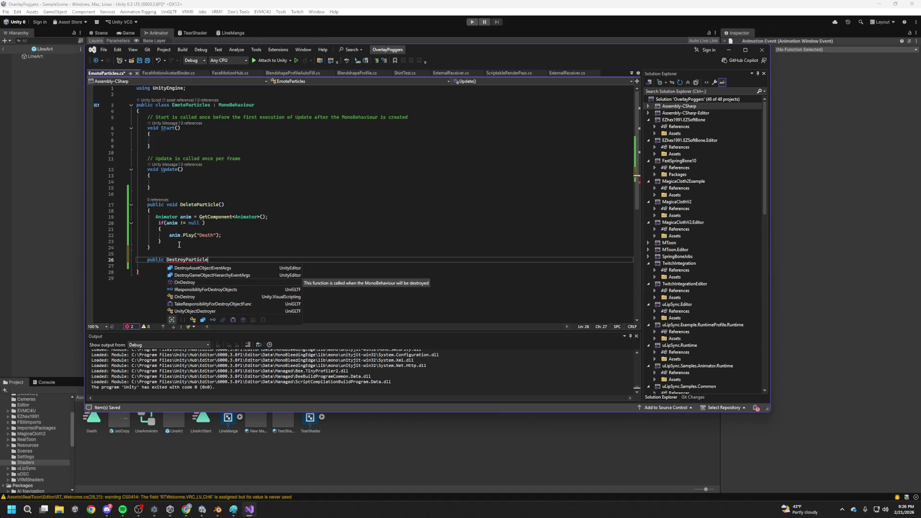
pyautogui.press('Escape')
pyautogui.write('()')
pyautogui.press('Return')
pyautogui.write('{')
pyautogui.press('Return')
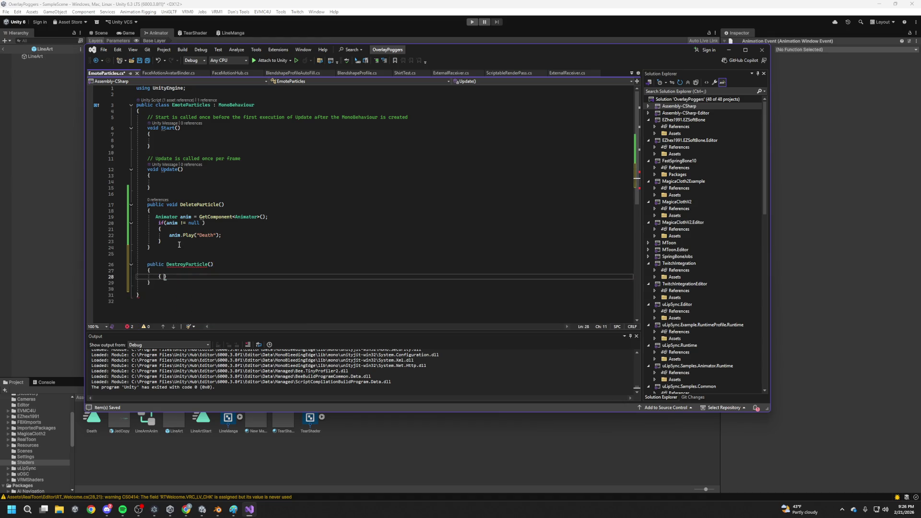
# Give DestroyParticle the body Destroy(gameObject), add its void return type, and save
pyautogui.write('p')
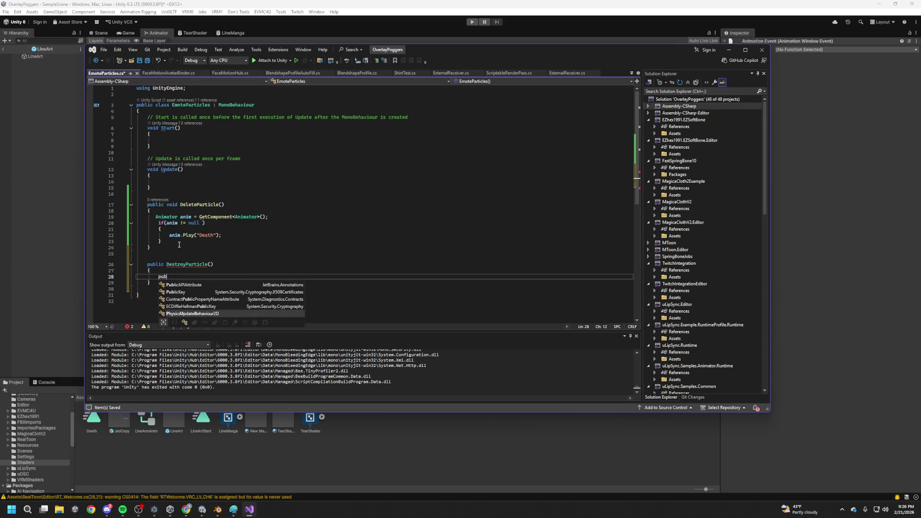
pyautogui.press('BackSpace')
pyautogui.write('gameObject.de')
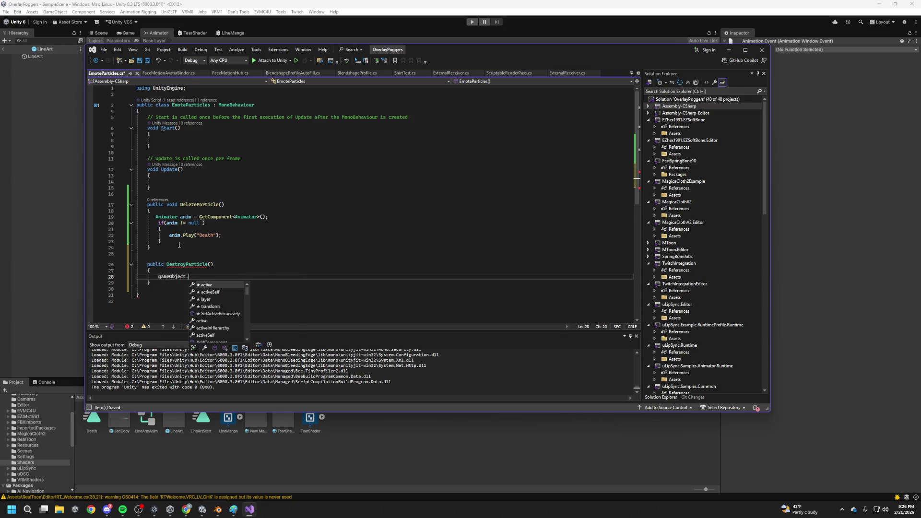
pyautogui.press('BackSpace')
pyautogui.press('BackSpace')
pyautogui.press('BackSpace')
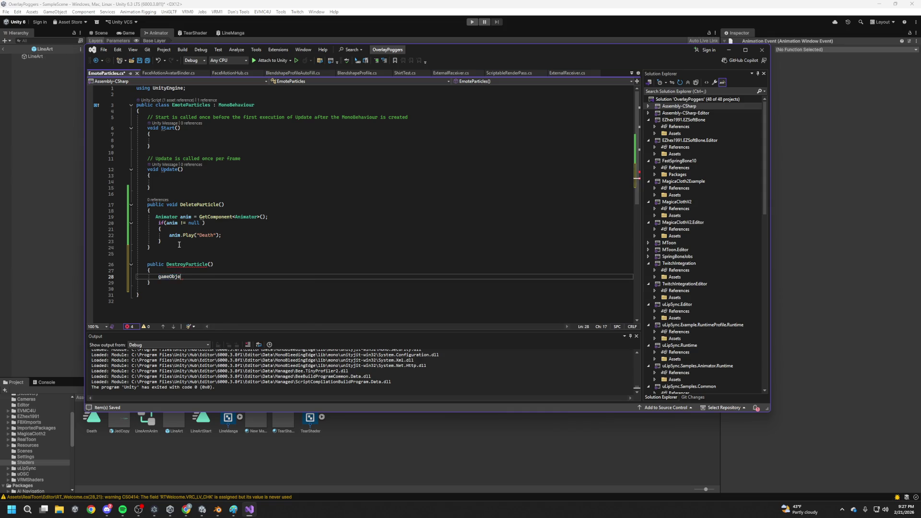
pyautogui.press('BackSpace')
pyautogui.write('Des')
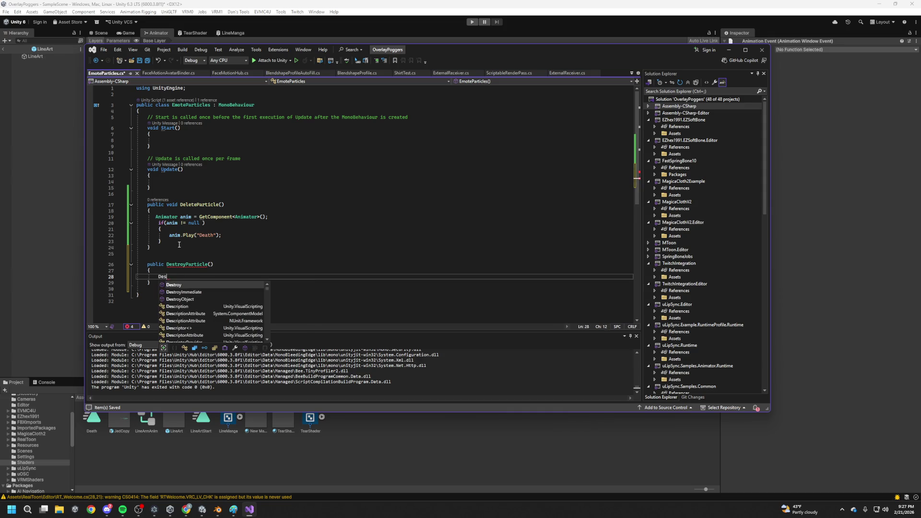
pyautogui.write('troy(')
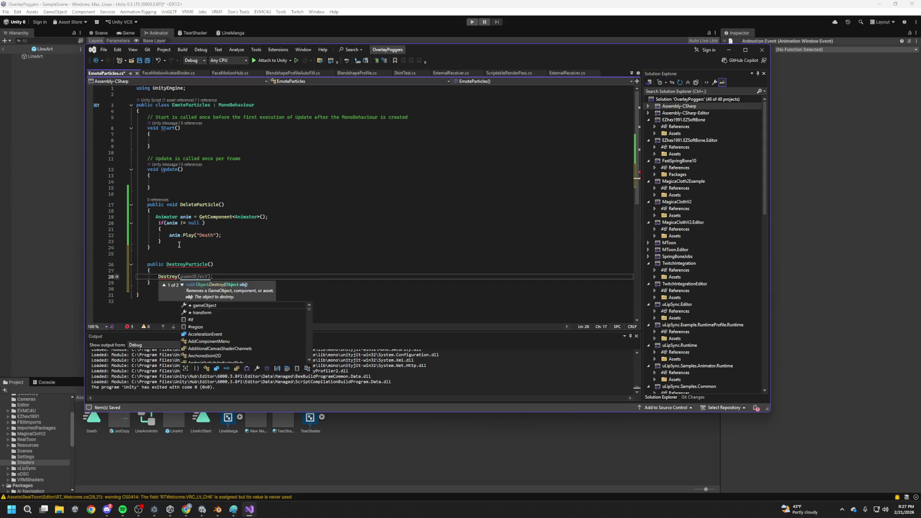
pyautogui.press('Tab')
pyautogui.click(164, 267)
pyautogui.write('void')
pyautogui.hotkey('ctrl', 's')
pyautogui.click(805, 213)
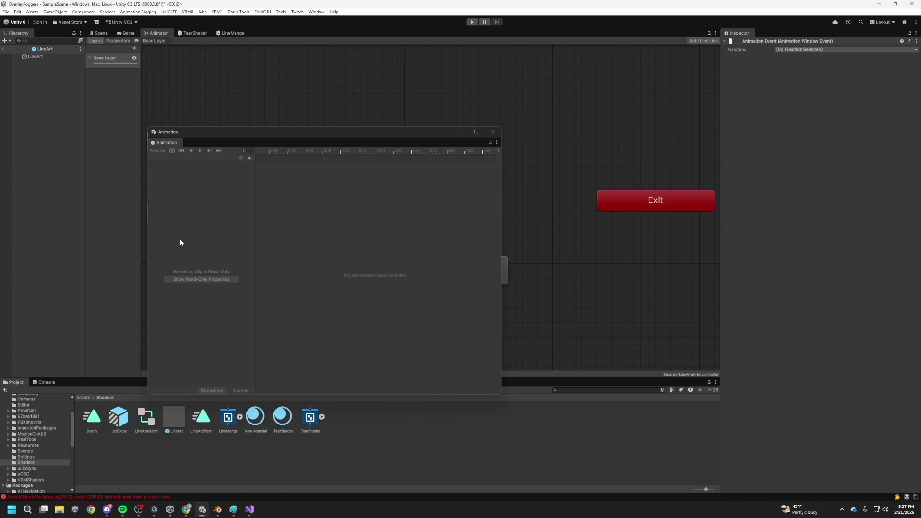
# Set the Death clip's end event function to EmoteParticles' DestroyParticle()
pyautogui.moveTo(372, 128); pyautogui.dragTo(384, 119)
pyautogui.click(34, 56)
pyautogui.click(196, 151)
pyautogui.click(201, 166)
pyautogui.click(495, 153)
pyautogui.click(791, 61)
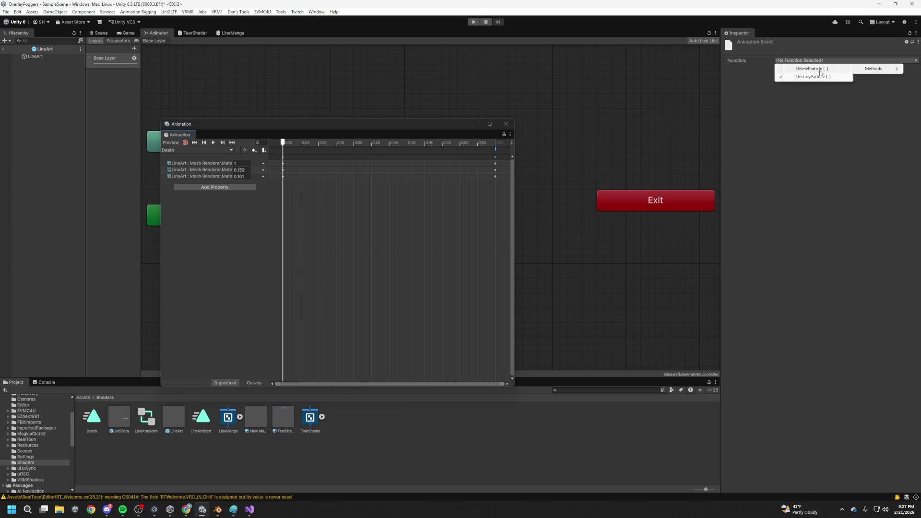
pyautogui.click(821, 78)
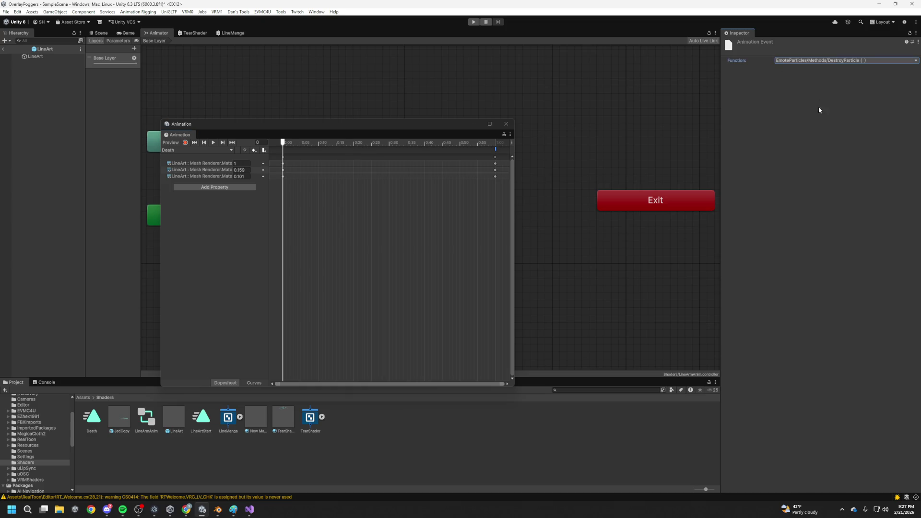
pyautogui.hotkey('alt', 'Tab')
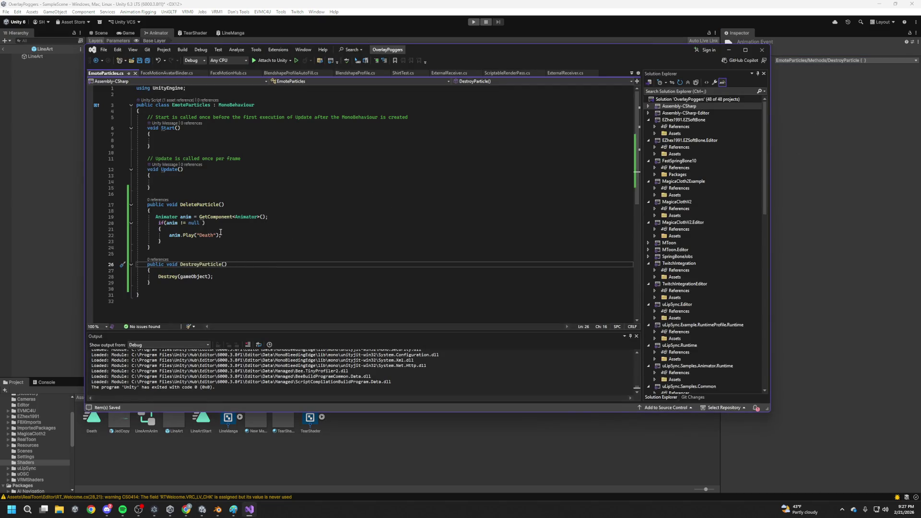
# In FaceMotionAvatarBinder.cs, insert an empty line above the spawned particle's Destroy call
pyautogui.moveTo(224, 205); pyautogui.dragTo(180, 204)
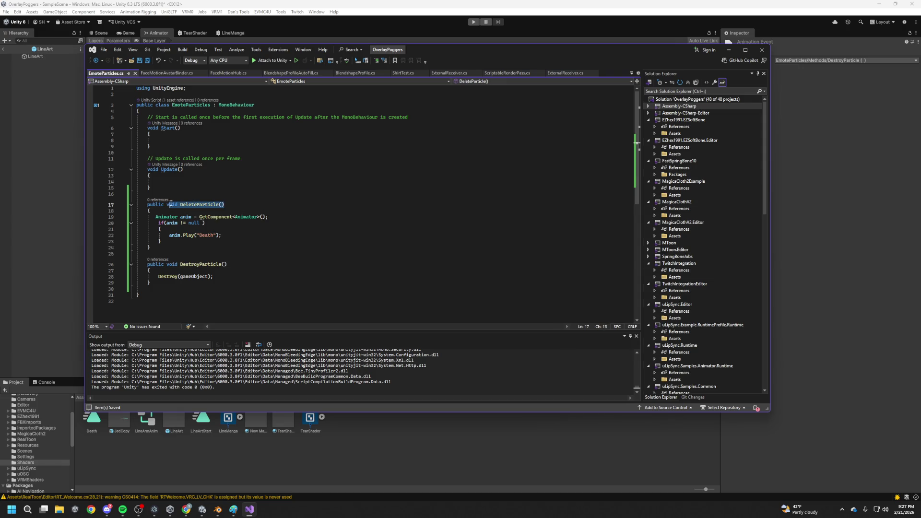
pyautogui.click(168, 73)
pyautogui.scroll(-10, 247, 226)
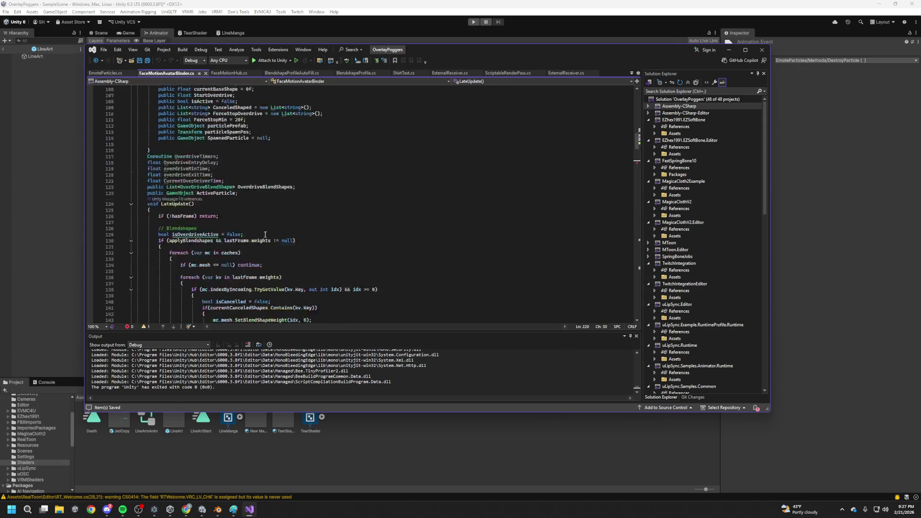
pyautogui.scroll(-18, 246, 226)
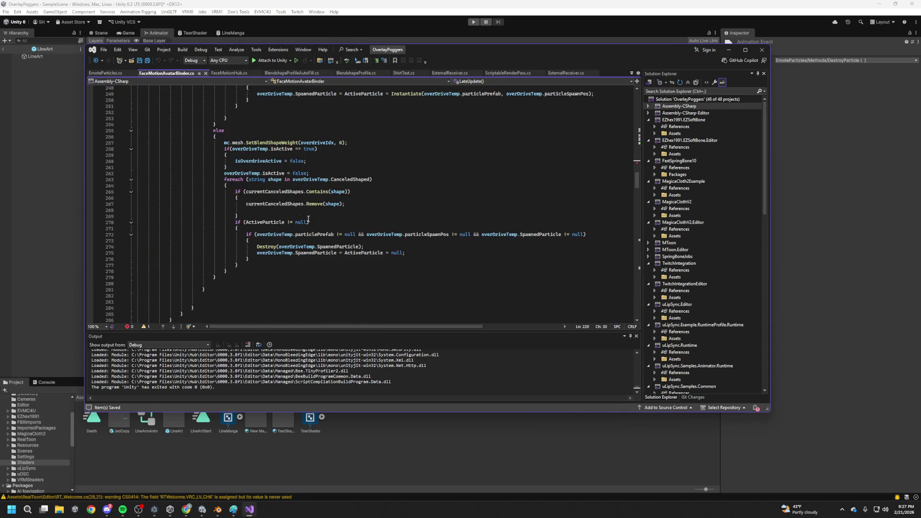
pyautogui.moveTo(382, 245); pyautogui.dragTo(256, 247)
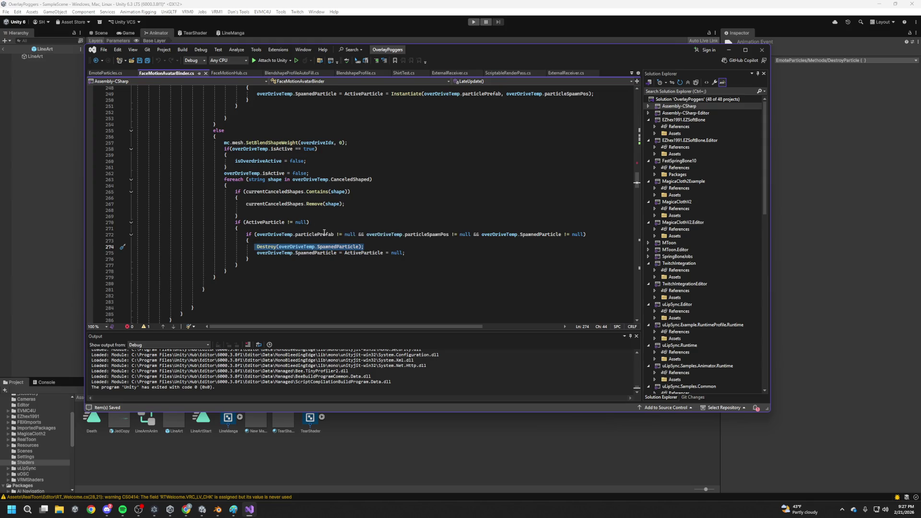
pyautogui.scroll(-2, 332, 232)
pyautogui.click(356, 205)
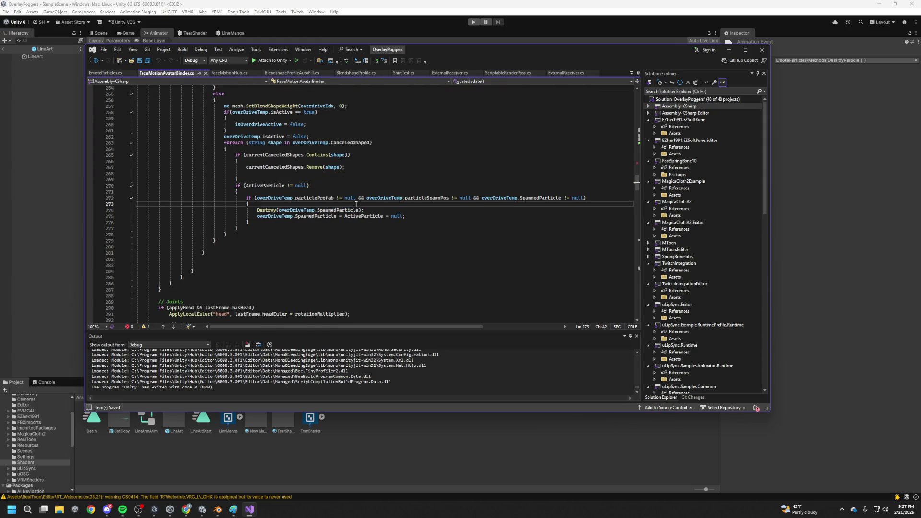
pyautogui.press('Return')
# Begin declaring an EmoteParticles variable named tempParticle on the new line
pyautogui.hotkey('ctrl', 'space')
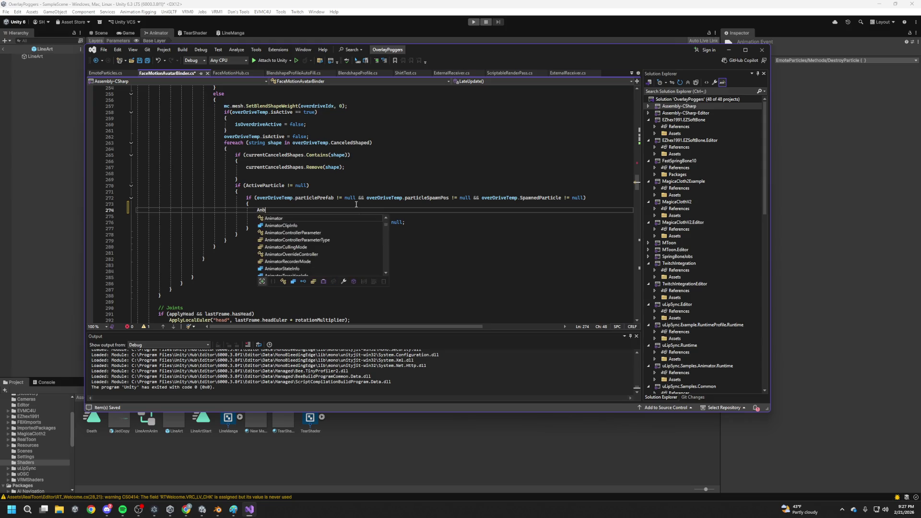
pyautogui.write('Partiv')
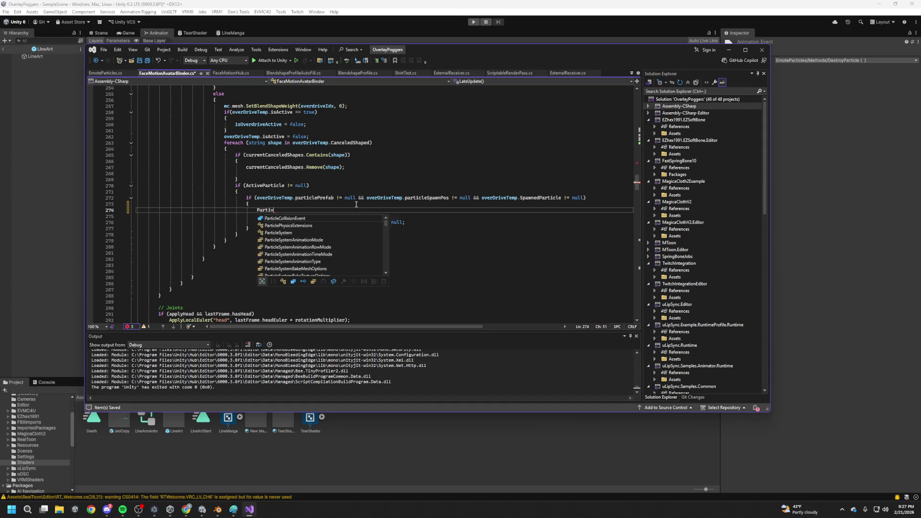
pyautogui.press('BackSpace')
pyautogui.write('cleA')
pyautogui.press('BackSpace')
pyautogui.press('BackSpace')
pyautogui.press('BackSpace')
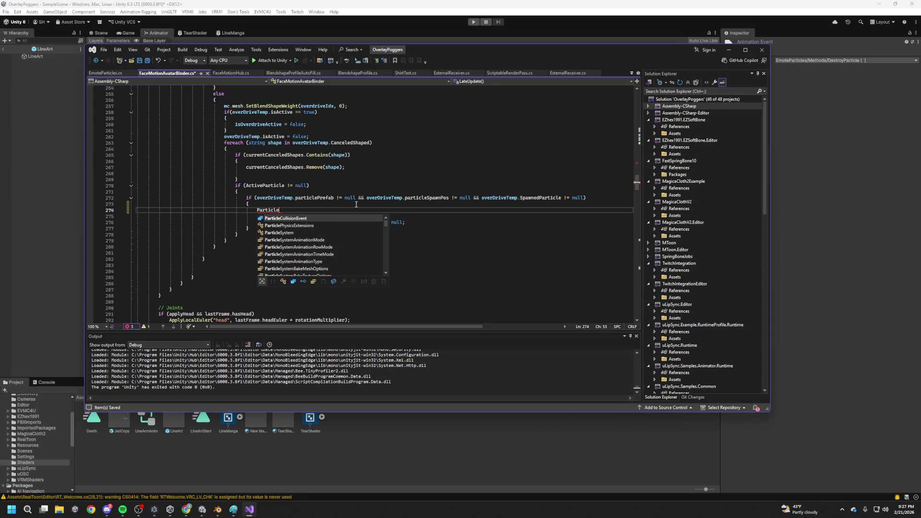
pyautogui.write('A')
pyautogui.press('BackSpace')
pyautogui.write('EmotePa')
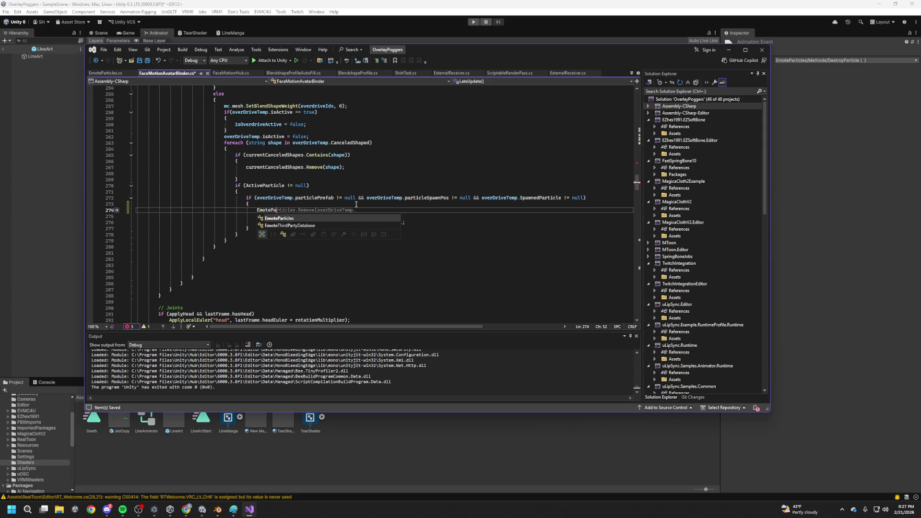
pyautogui.press('Tab')
pyautogui.write('temp')
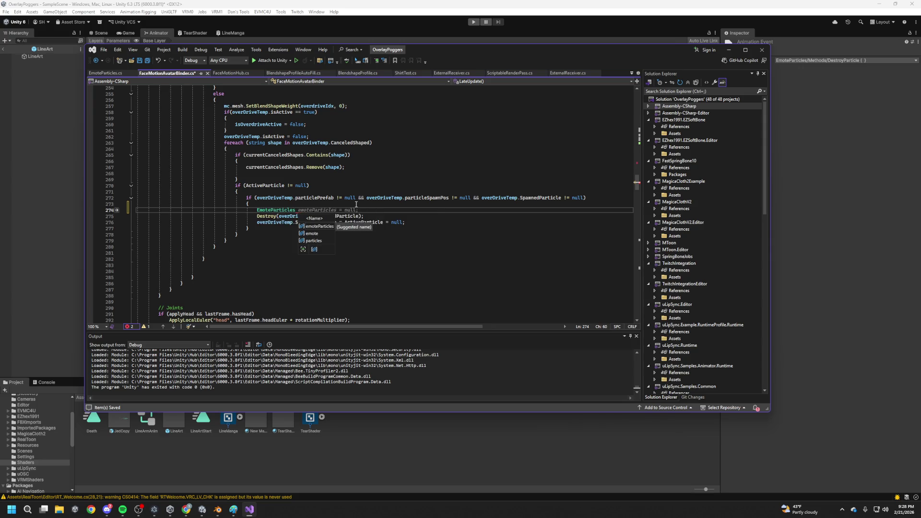
pyautogui.write('Partivc')
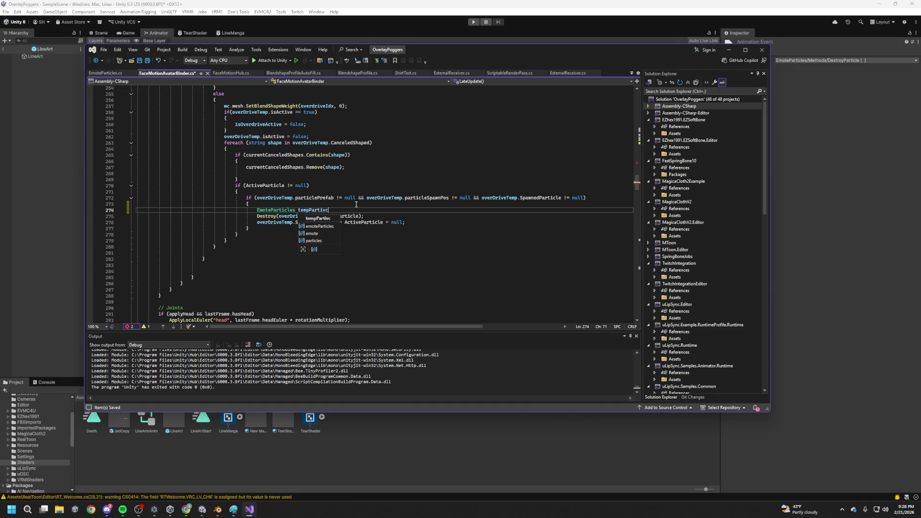
pyautogui.press('BackSpace')
pyautogui.press('BackSpace')
pyautogui.write('cle =')
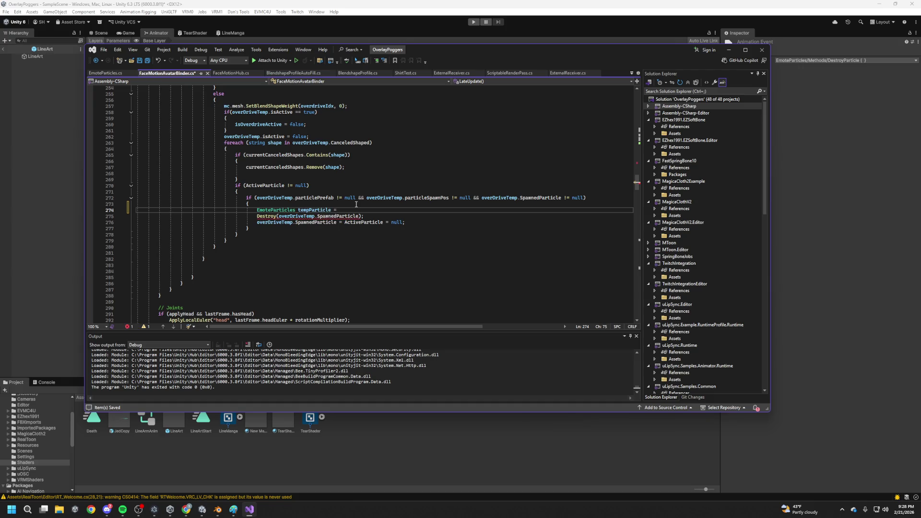
# Assign tempParticle overDriveTemp.SpawnedParticle.GetComponent<EmoteParticles>() and end the line
pyautogui.click(280, 216)
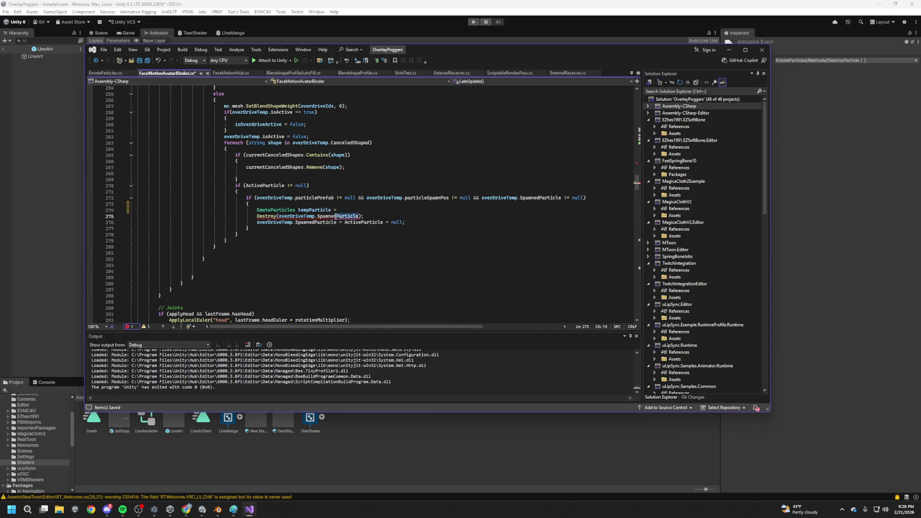
pyautogui.click(348, 209)
pyautogui.write('overDriveTemp.SpawnedParticle')
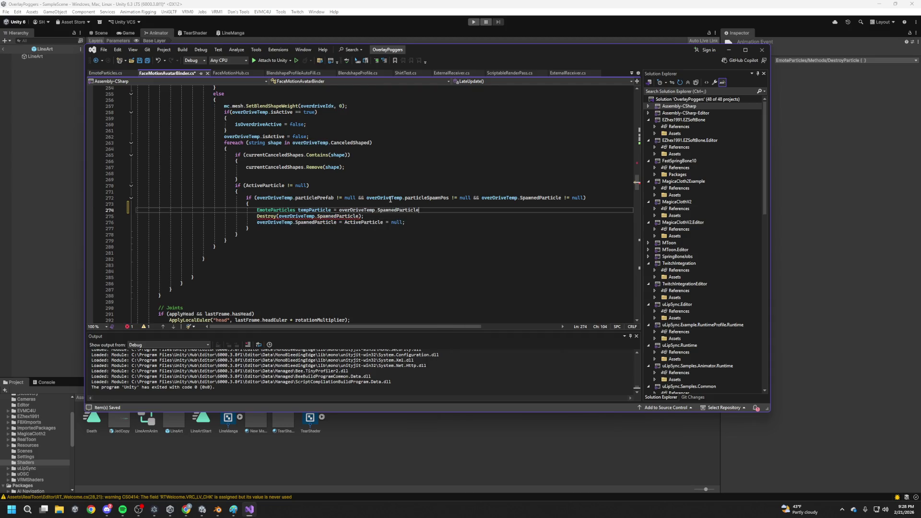
pyautogui.write('.get')
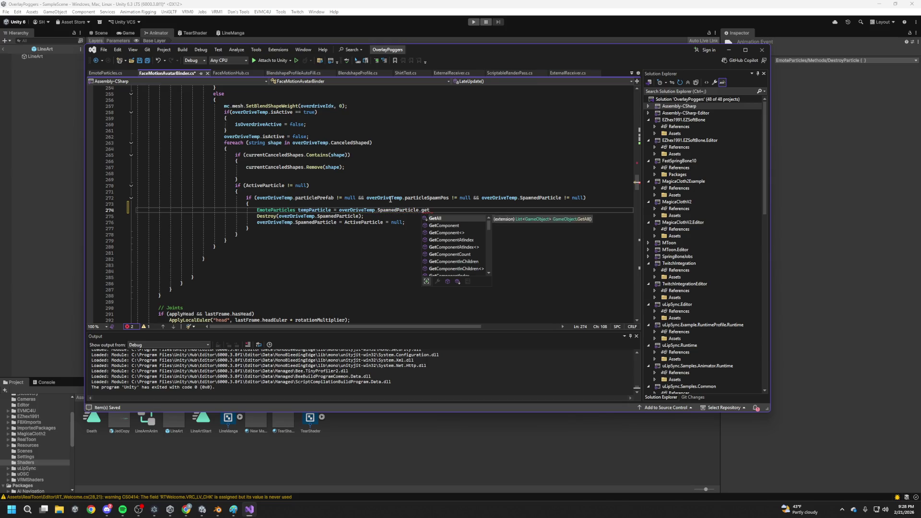
pyautogui.press('Down')
pyautogui.press('Tab')
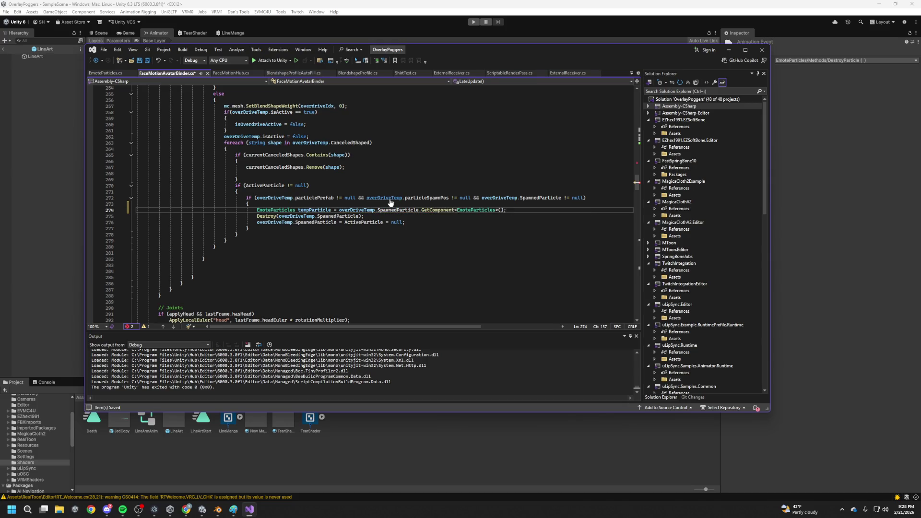
pyautogui.press('Return')
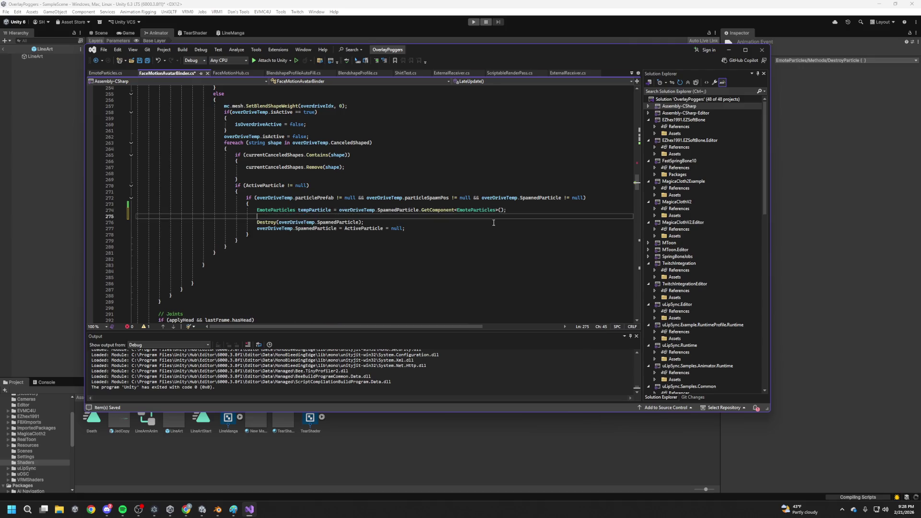
# Add an if (tempParticle != null) block calling tempParticle.DeleteParticle()
pyautogui.write('if(')
pyautogui.doubleClick(305, 210)
pyautogui.click(267, 217)
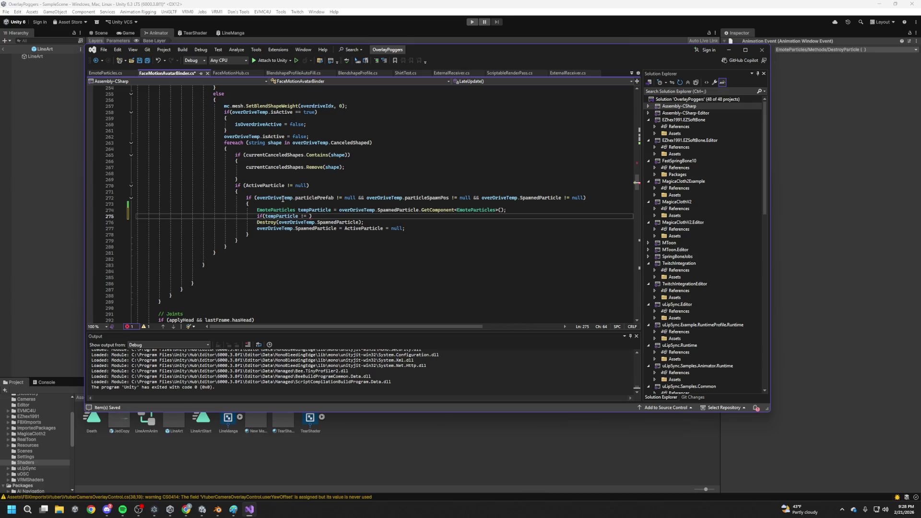
pyautogui.write('null')
pyautogui.press('Return')
pyautogui.write('{')
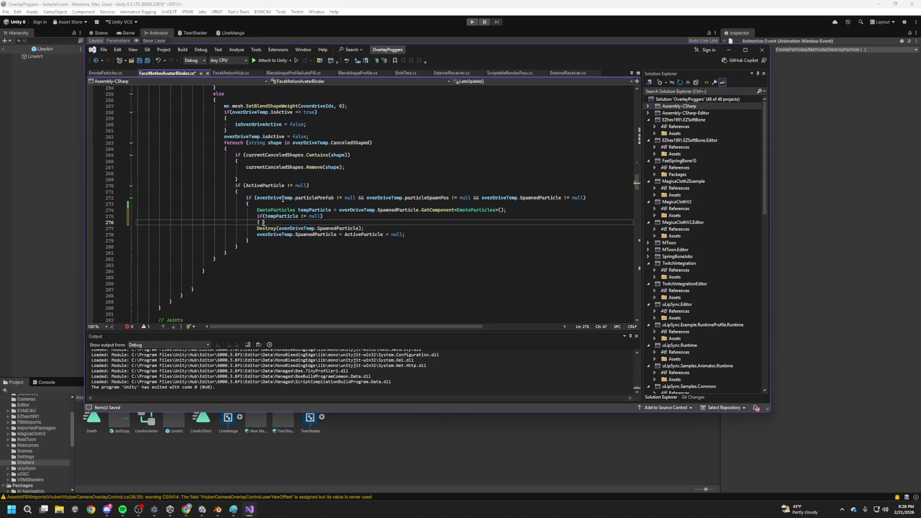
pyautogui.press('Return')
pyautogui.write('o')
pyautogui.press('BackSpace')
pyautogui.write('tempParticle.')
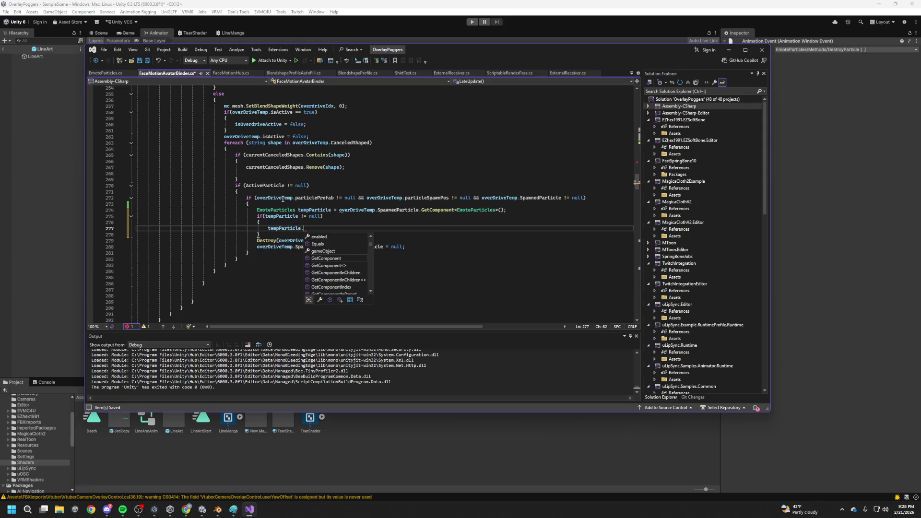
pyautogui.write('Dele')
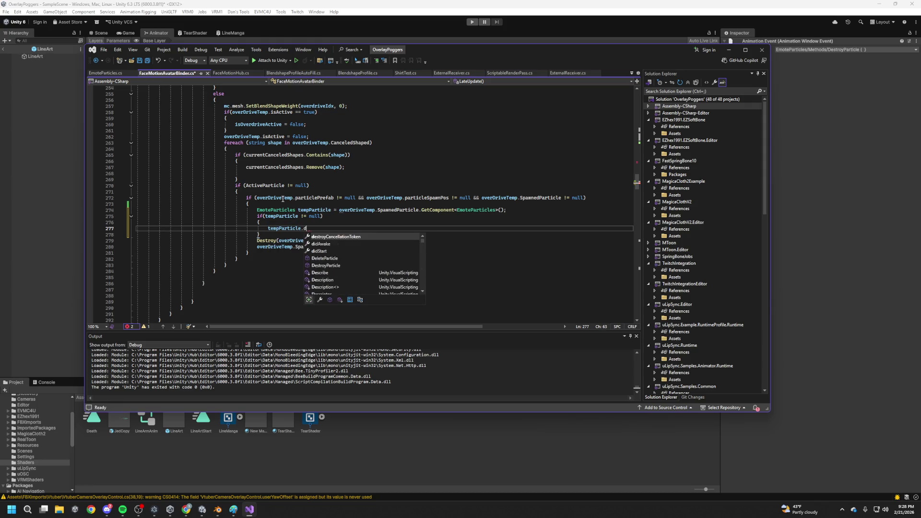
pyautogui.press('Tab')
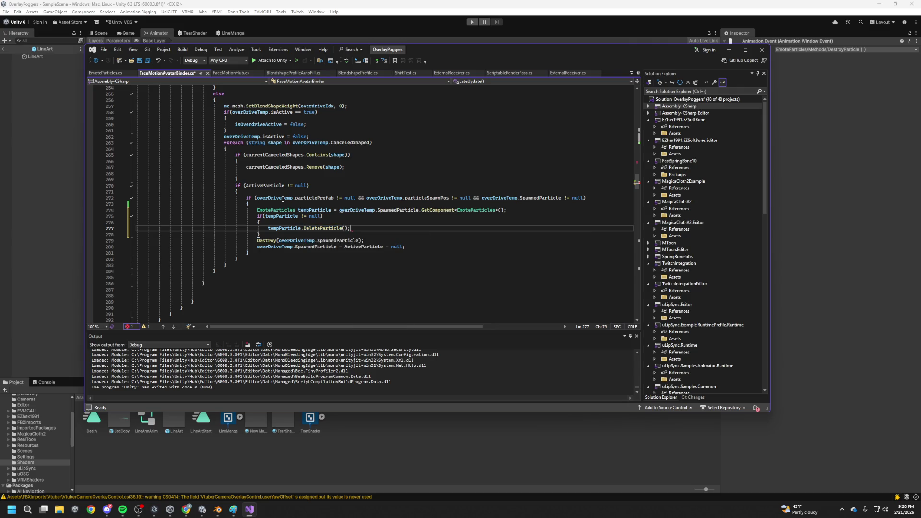
# Add an else block and move the Destroy(overDriveTemp.SpawnedParticle) statement into it
pyautogui.press('Down')
pyautogui.press('Return')
pyautogui.write('else {')
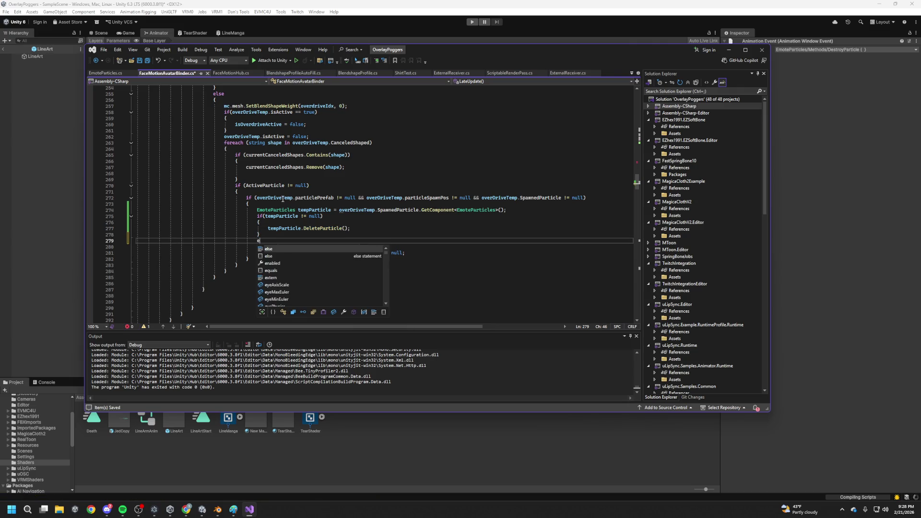
pyautogui.press('Return')
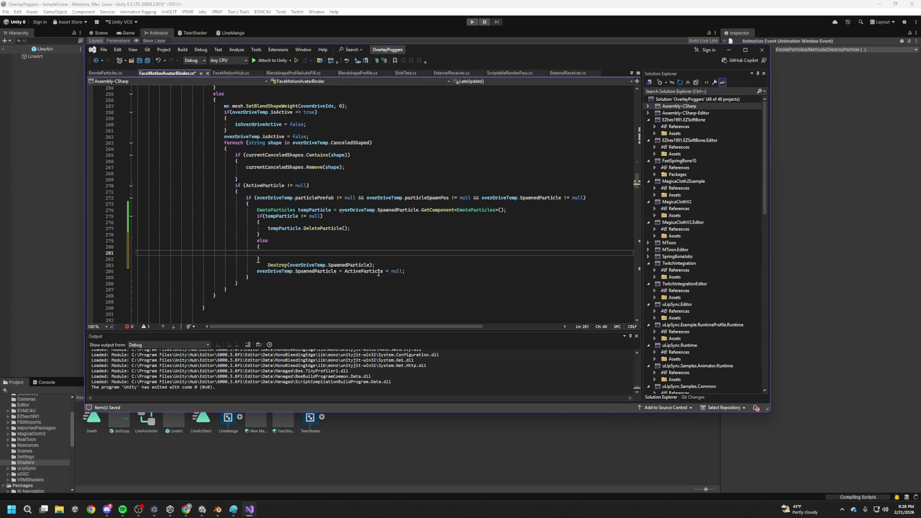
pyautogui.moveTo(378, 267); pyautogui.dragTo(281, 262)
pyautogui.hotkey('ctrl', 'x')
pyautogui.click(278, 254)
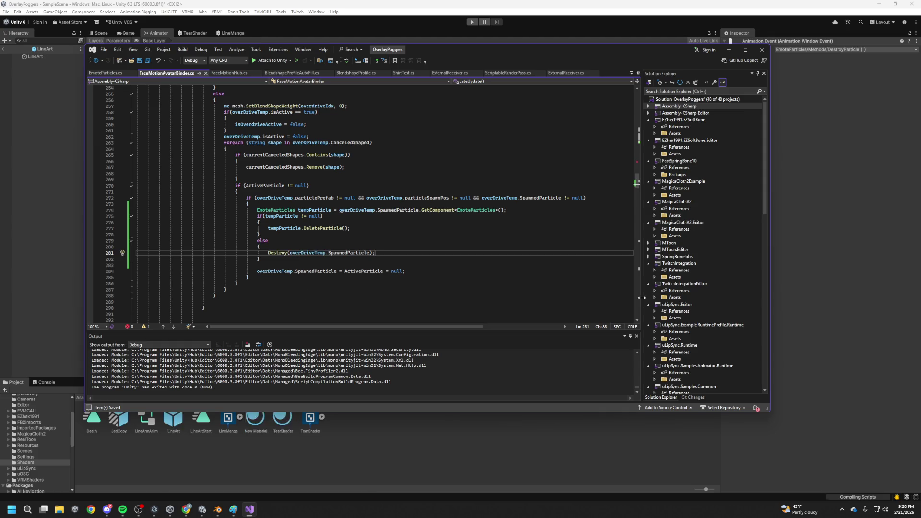
pyautogui.click(843, 226)
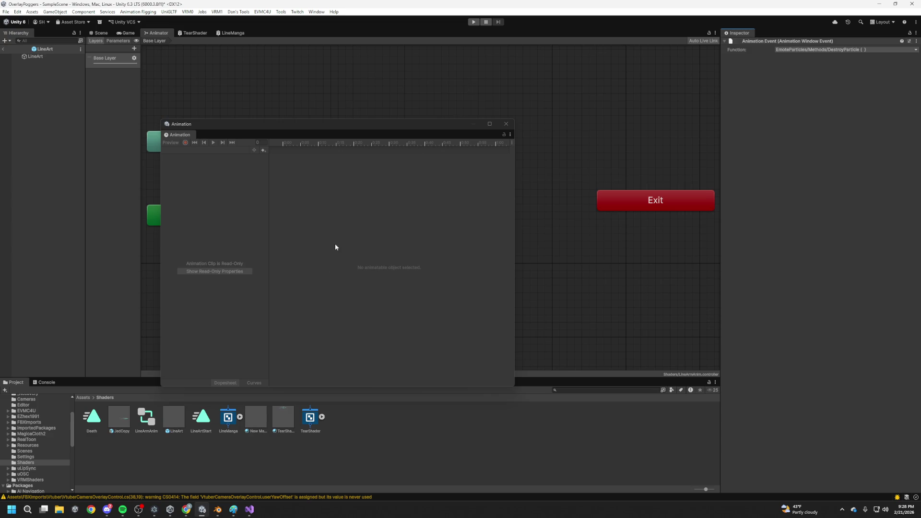
# Enter Play mode to test the change and close the floating Animation window
pyautogui.click(476, 23)
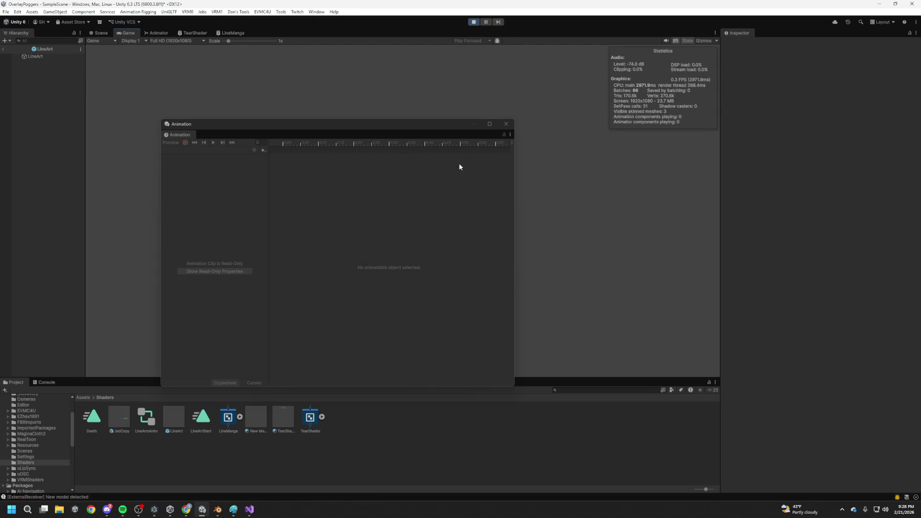
pyautogui.click(505, 123)
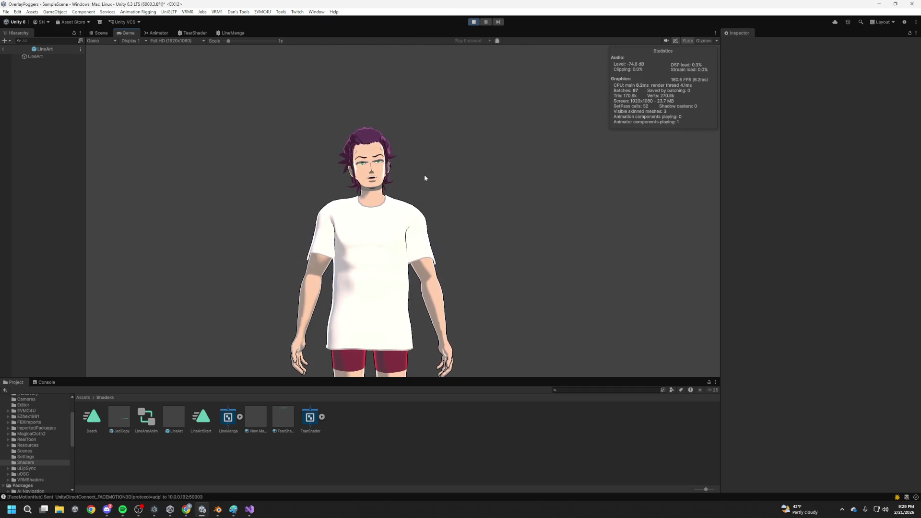
# Move Death's DestroyParticle event earlier and shorten LineArtStart to 0.667 s
pyautogui.doubleClick(91, 417)
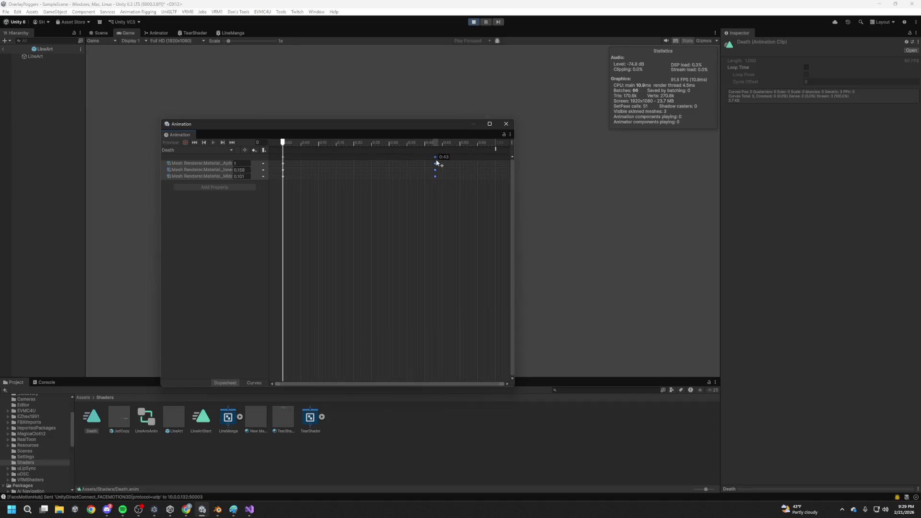
pyautogui.moveTo(498, 150); pyautogui.dragTo(439, 148)
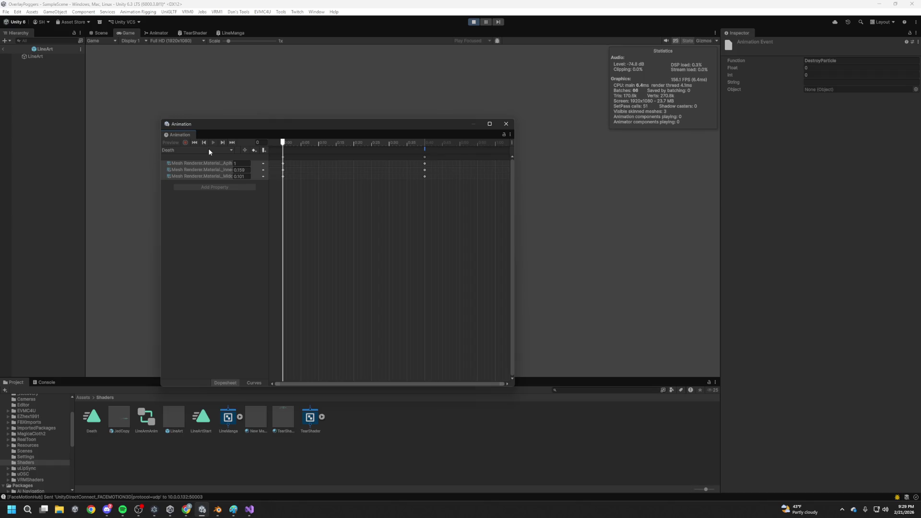
pyautogui.click(507, 126)
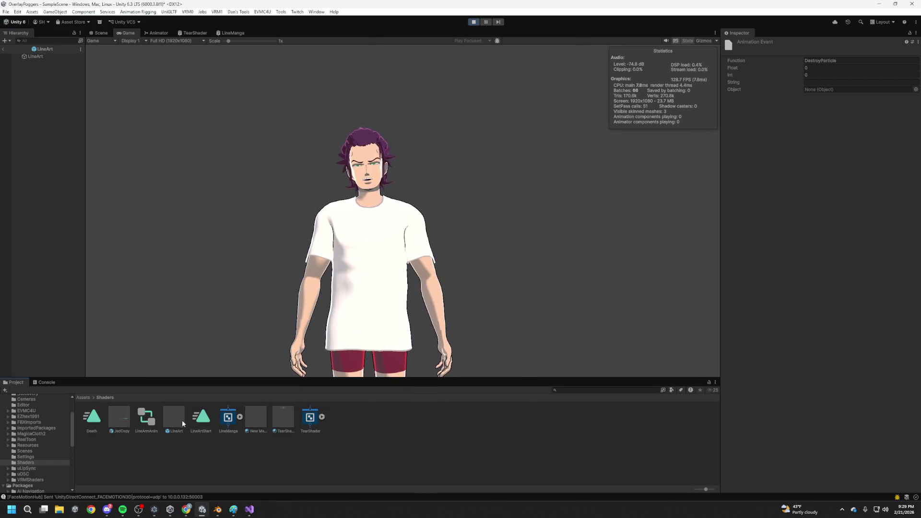
pyautogui.doubleClick(201, 418)
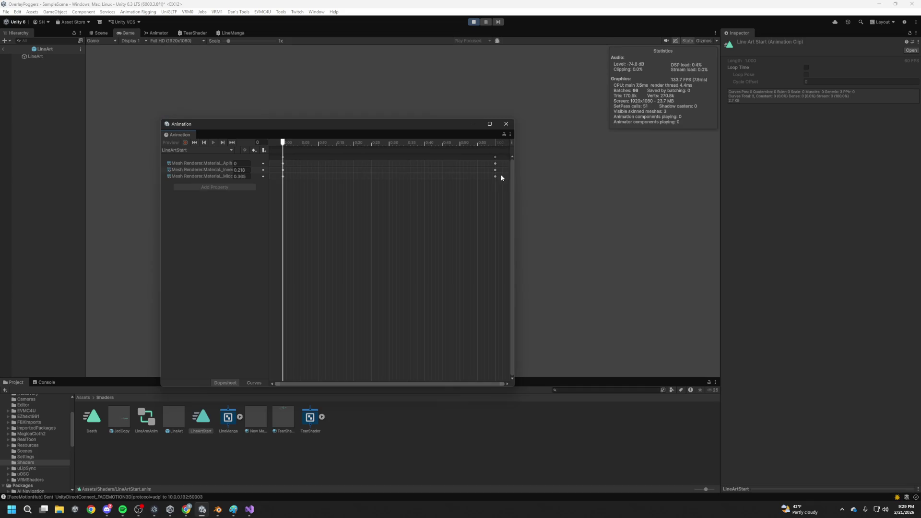
pyautogui.moveTo(481, 151); pyautogui.dragTo(481, 152)
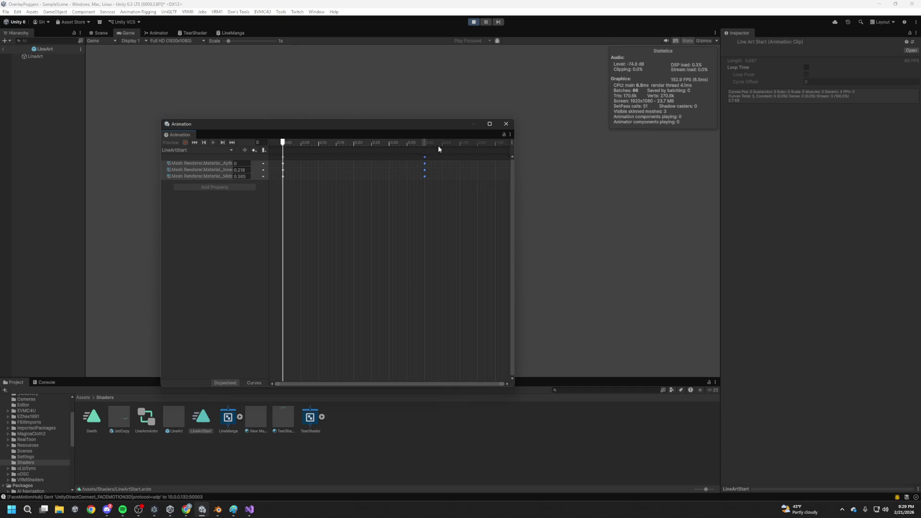
pyautogui.click(504, 126)
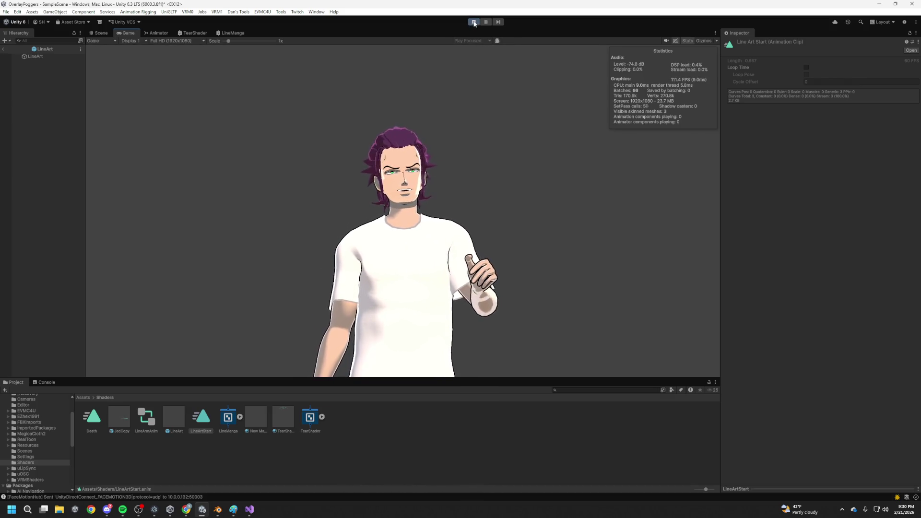
# Stop Play mode and choose File > Build And Run
pyautogui.hotkey('ctrl', 'p')
pyautogui.click(6, 11)
pyautogui.click(29, 109)
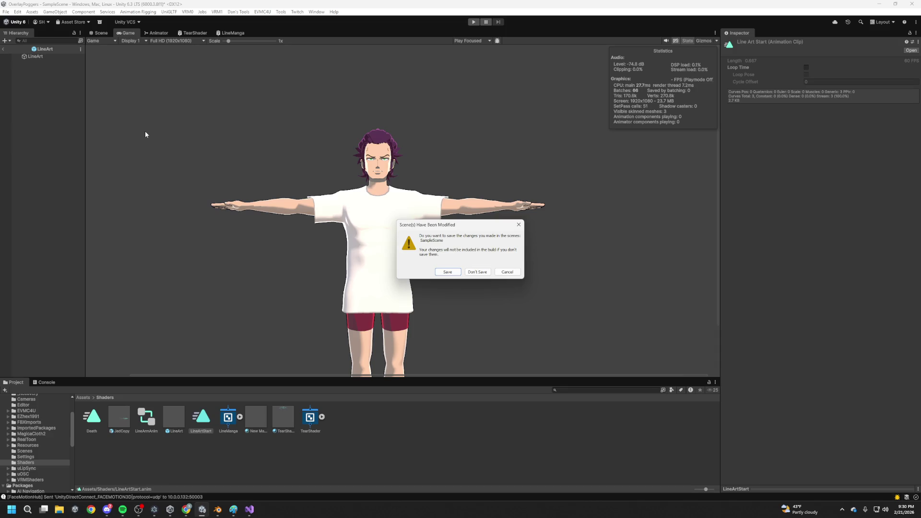
# Save the modified SampleScene so the OverlayPoggers build proceeds and launches
pyautogui.click(448, 273)
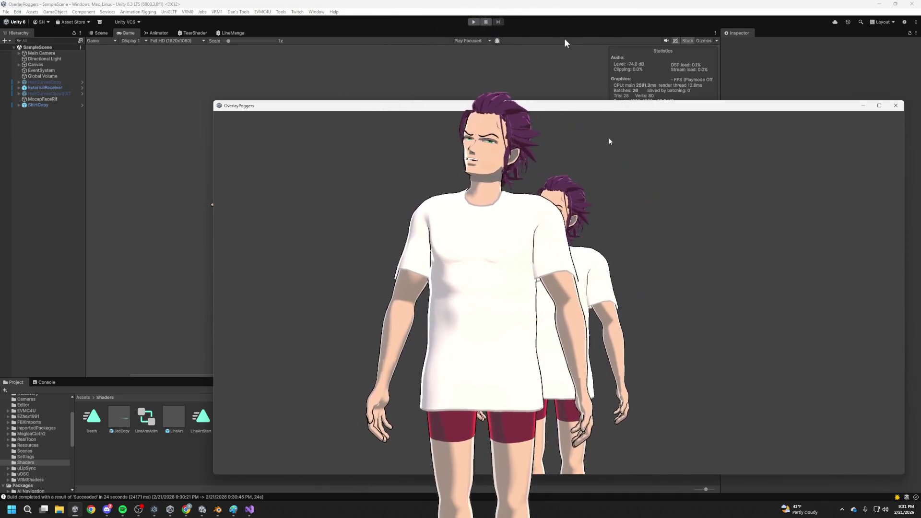
# Turn the OverlayPoggers window into a frameless transparent overlay over the desktop
pyautogui.hotkey('alt', 'F4')
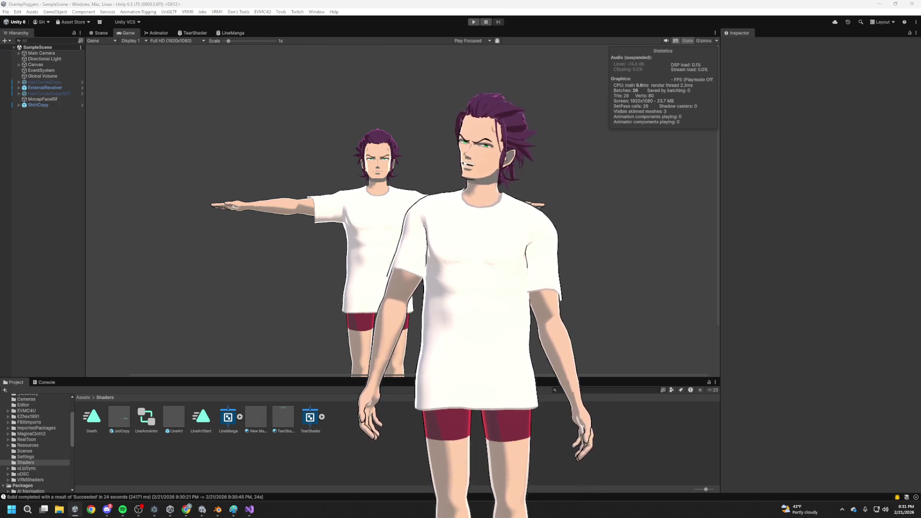
pyautogui.hotkey('alt', 'Tab')
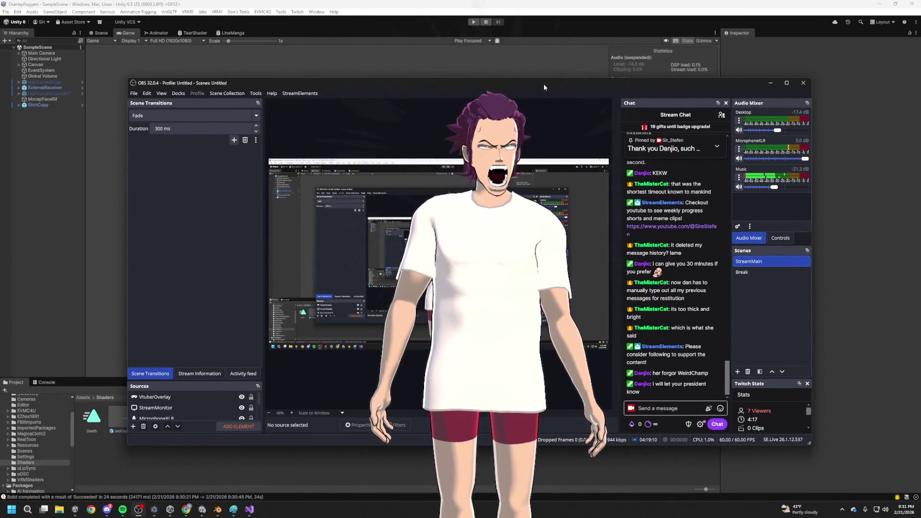
pyautogui.moveTo(506, 85)
pyautogui.mouseDown()
pyautogui.moveTo(632, 79)
pyautogui.moveTo(625, 47)
pyautogui.mouseUp()
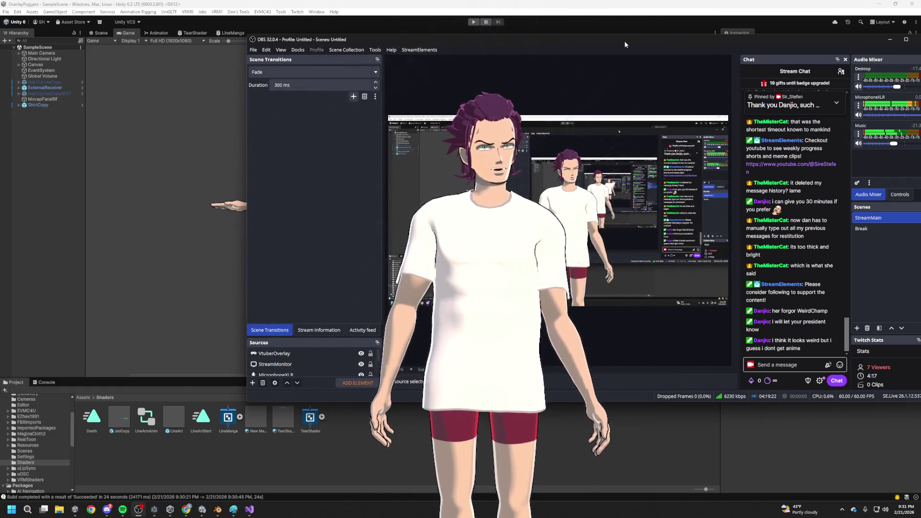
pyautogui.hotkey('alt', 'Tab')
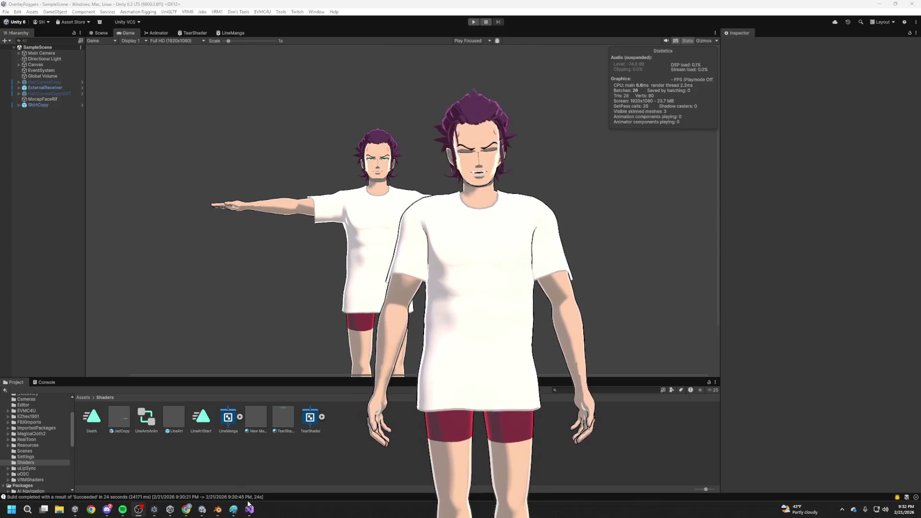
# Bring the LineManga shader graph with its radial speed-line preview to the front
pyautogui.moveTo(169, 511)
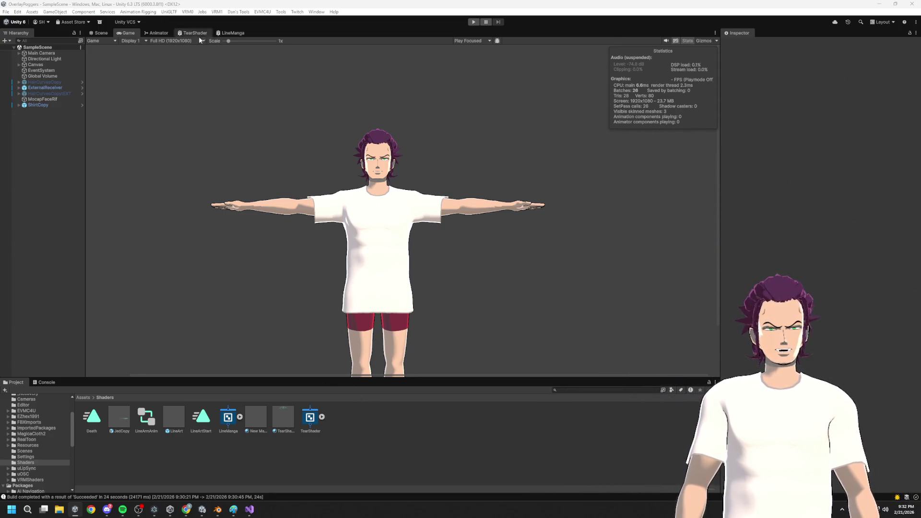
pyautogui.click(223, 30)
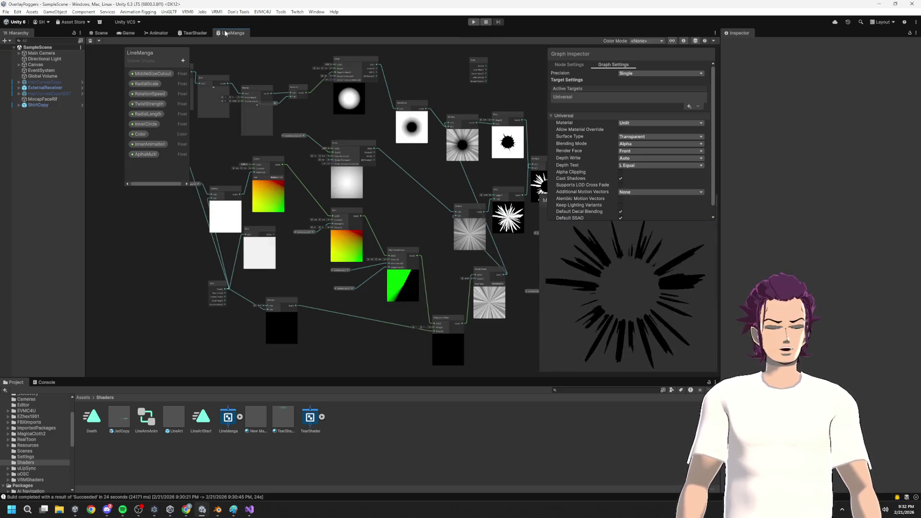
# Try shifting the Twirl node's center in the LineManga graph, then undo it
pyautogui.moveTo(418, 169); pyautogui.dragTo(325, 151)
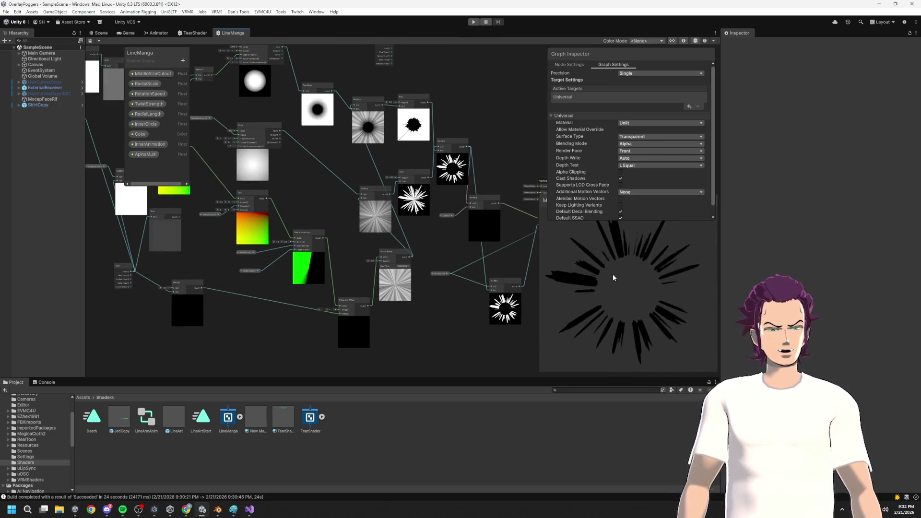
pyautogui.scroll(3, 422, 222)
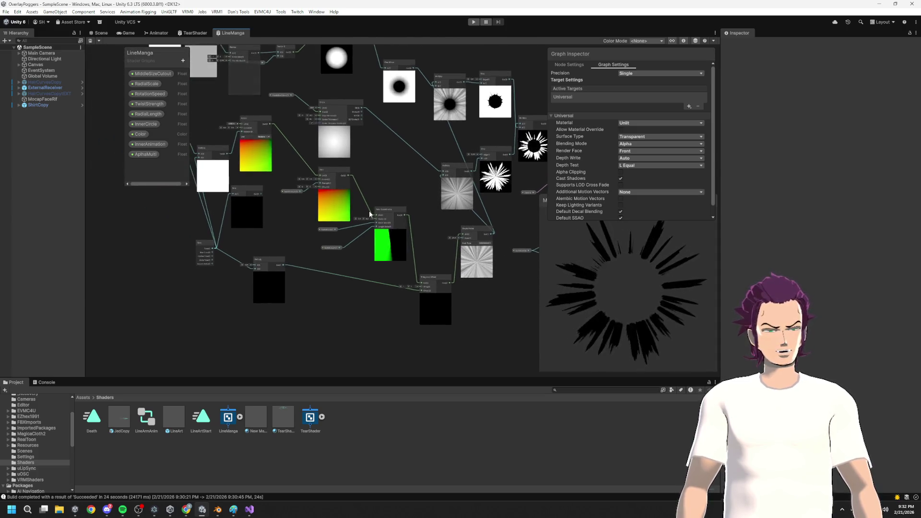
pyautogui.scroll(3, 298, 172)
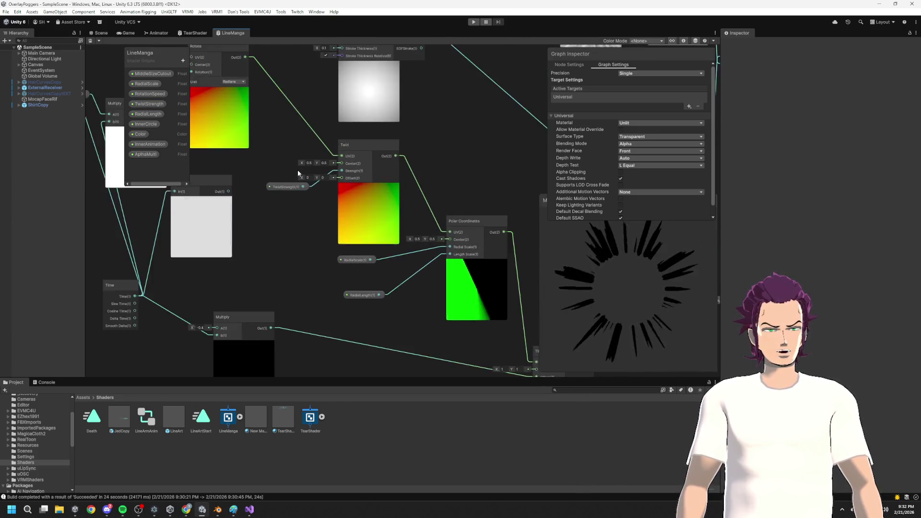
pyautogui.moveTo(305, 159); pyautogui.dragTo(734, 209)
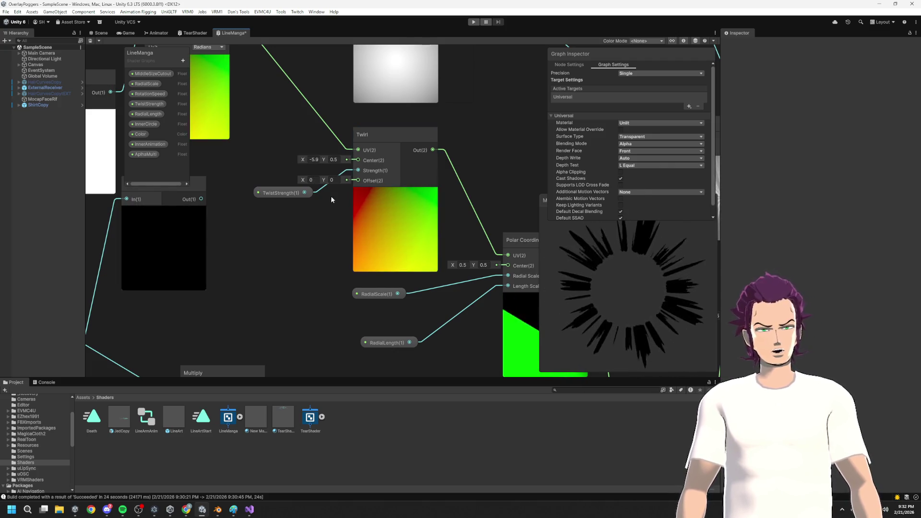
pyautogui.hotkey('ctrl', 'z')
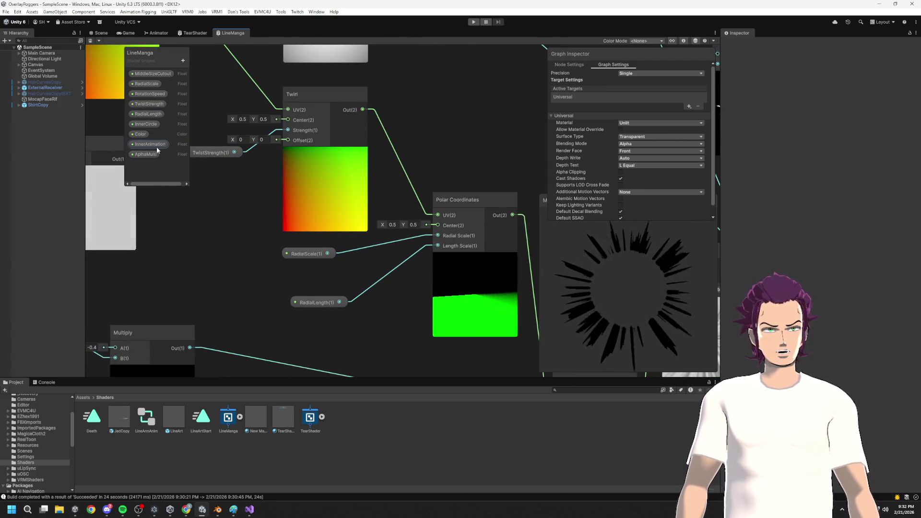
# Set the RadialScale property's minimum to 0 and lower its default value
pyautogui.click(151, 114)
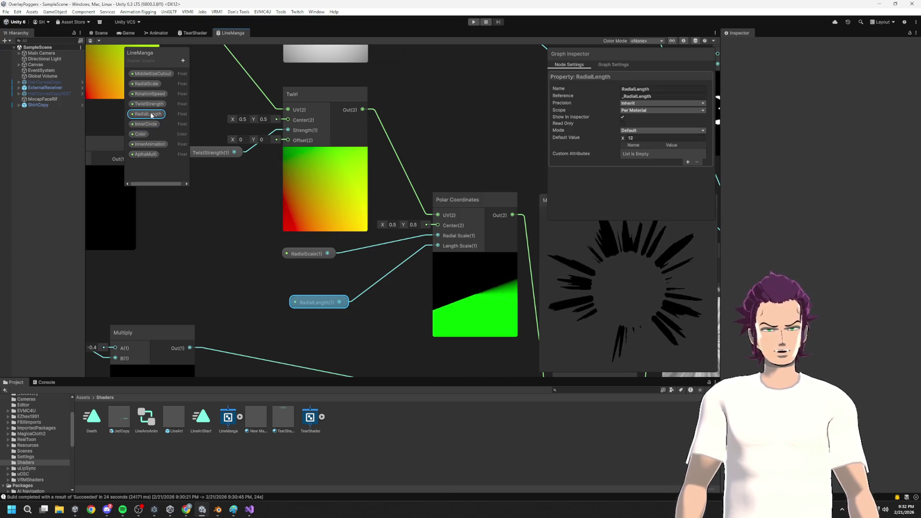
pyautogui.click(147, 83)
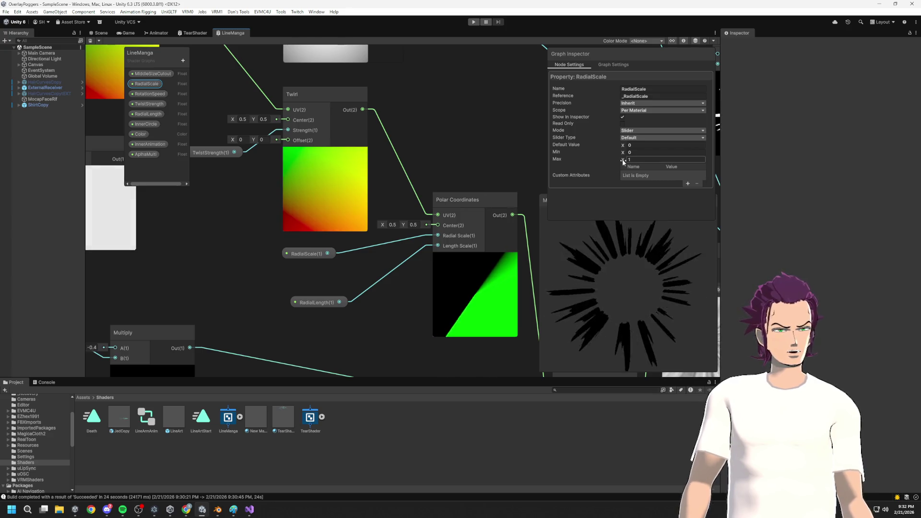
pyautogui.moveTo(632, 154); pyautogui.dragTo(646, 155)
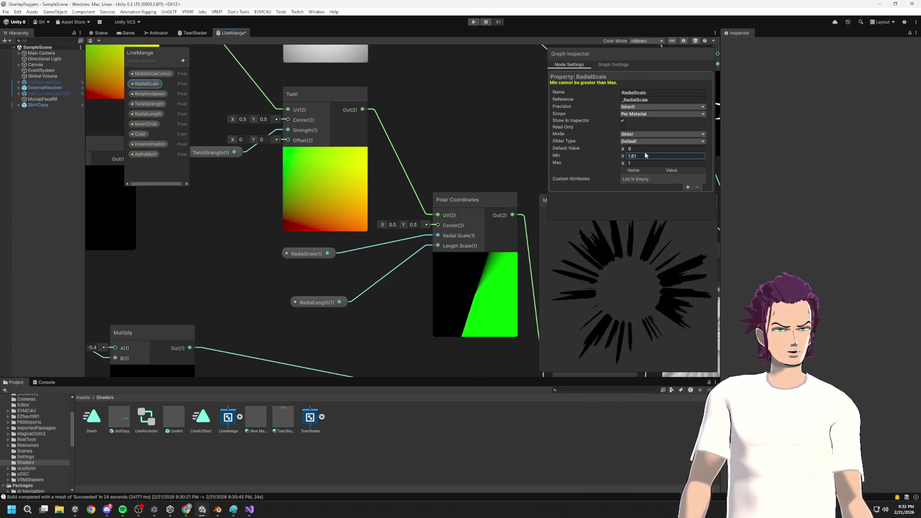
pyautogui.write('0')
pyautogui.click(634, 148)
pyautogui.write('.03')
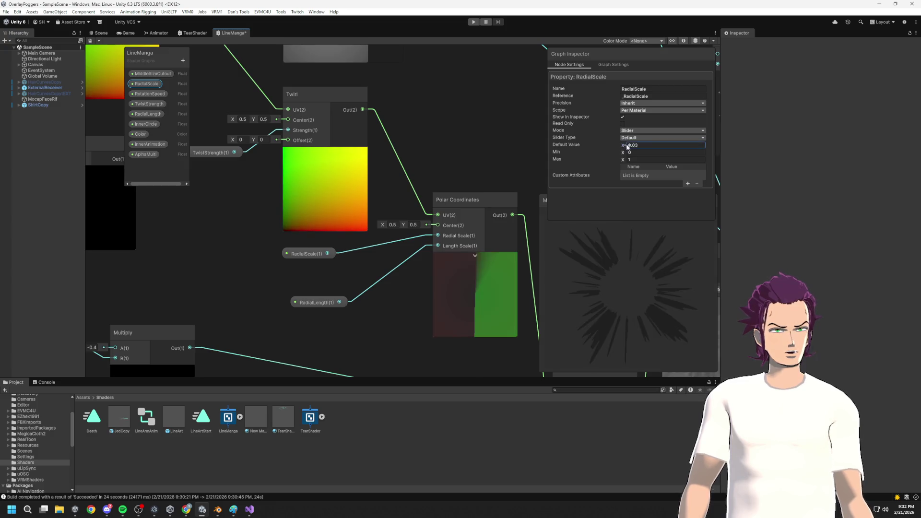
pyautogui.moveTo(622, 146); pyautogui.dragTo(623, 147)
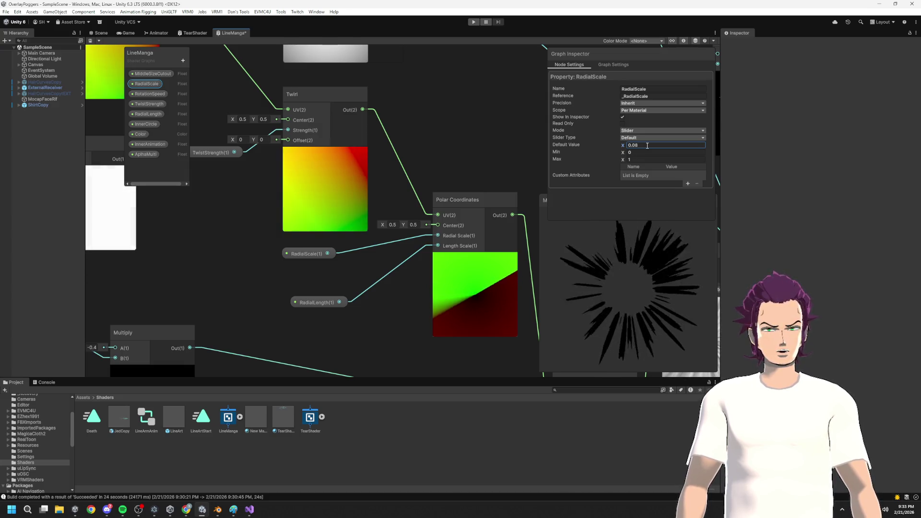
pyautogui.moveTo(626, 145); pyautogui.dragTo(623, 148)
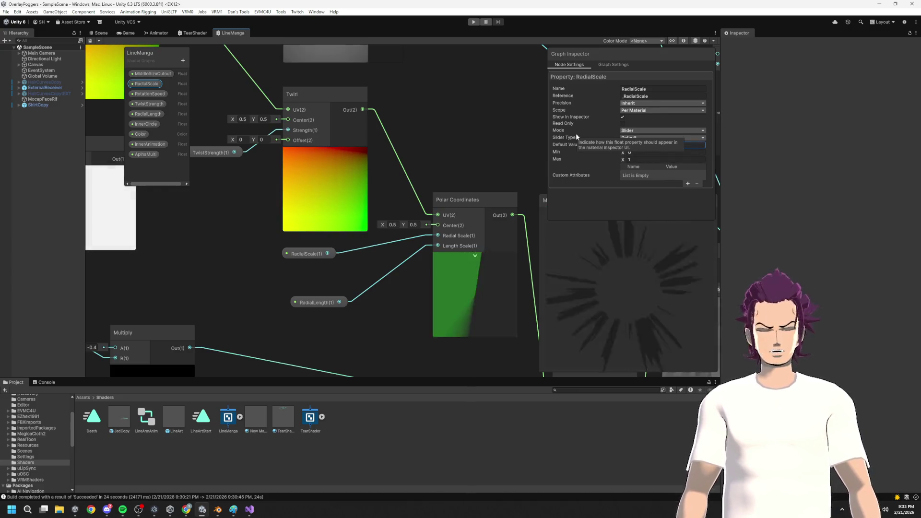
# Raise the RadialLength default to 30.2 and enter Play mode to preview
pyautogui.click(165, 114)
pyautogui.moveTo(625, 139); pyautogui.dragTo(666, 142)
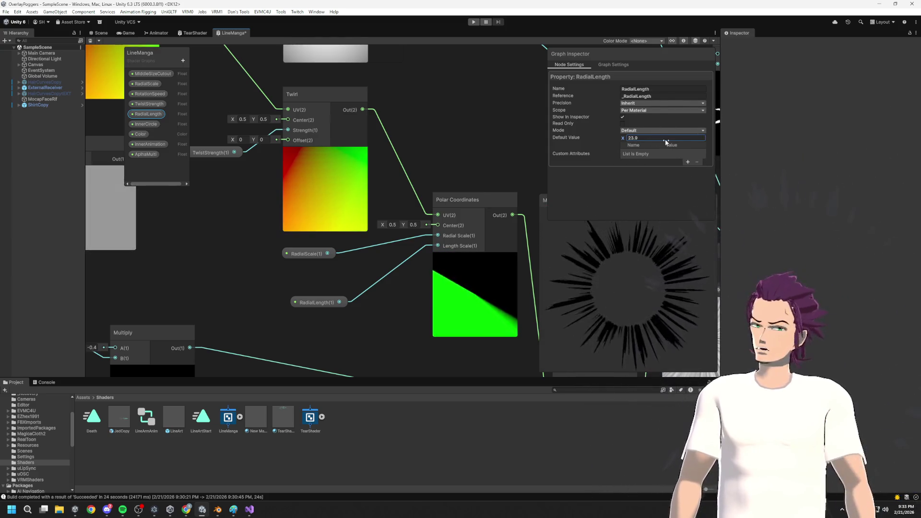
pyautogui.moveTo(667, 142); pyautogui.dragTo(688, 143)
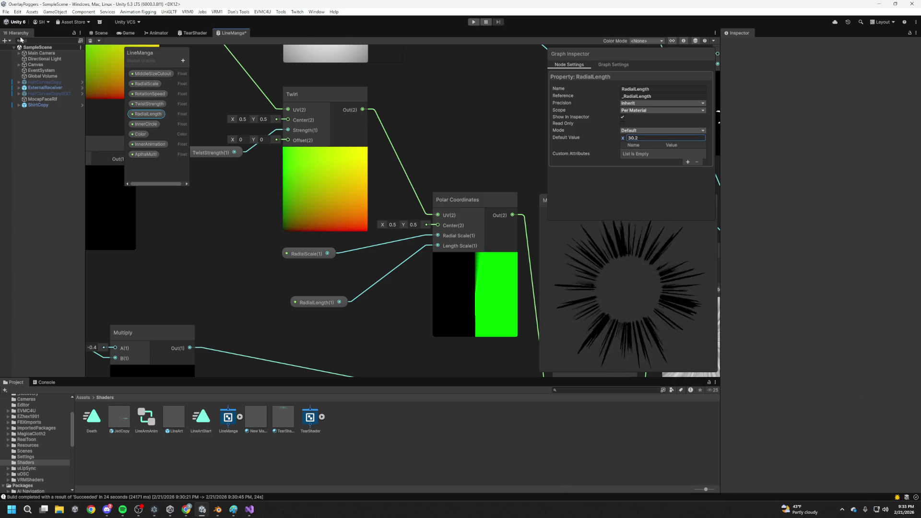
pyautogui.click(475, 22)
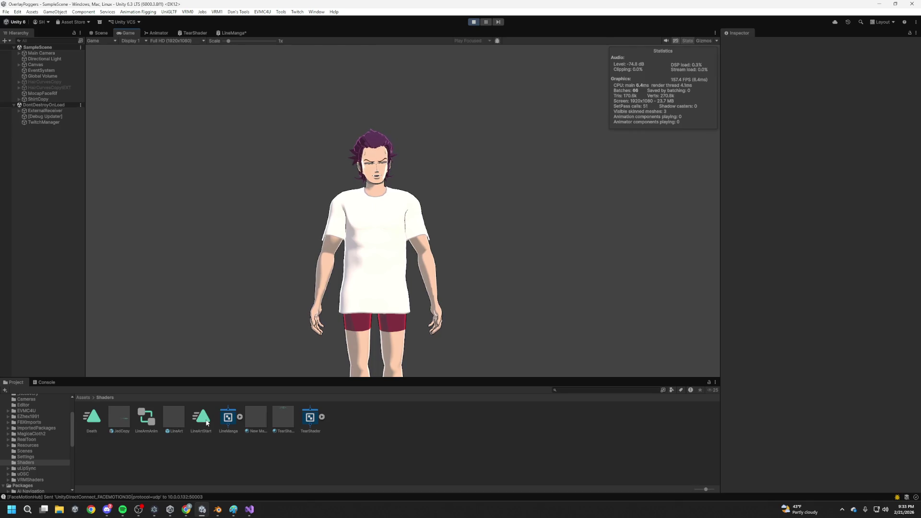
# Select the LineArt prefab and drop its material's InnerCircle to 0
pyautogui.click(257, 420)
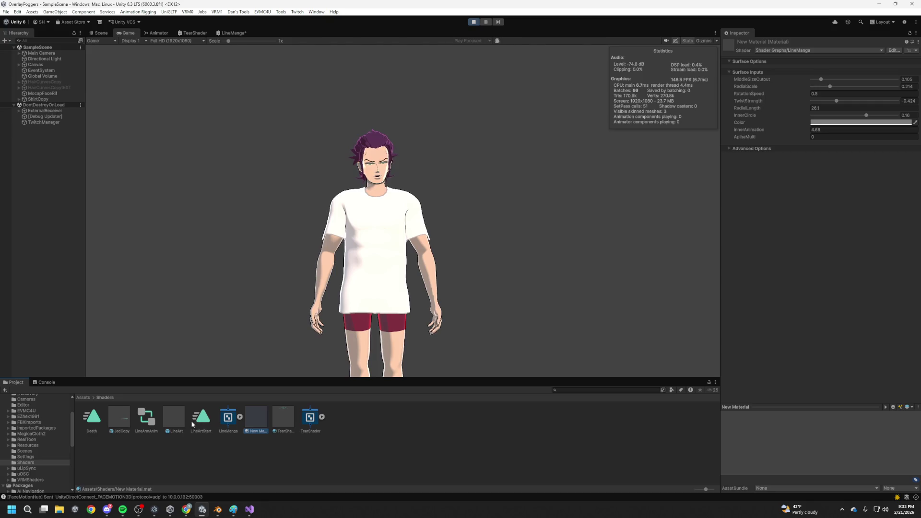
pyautogui.click(175, 418)
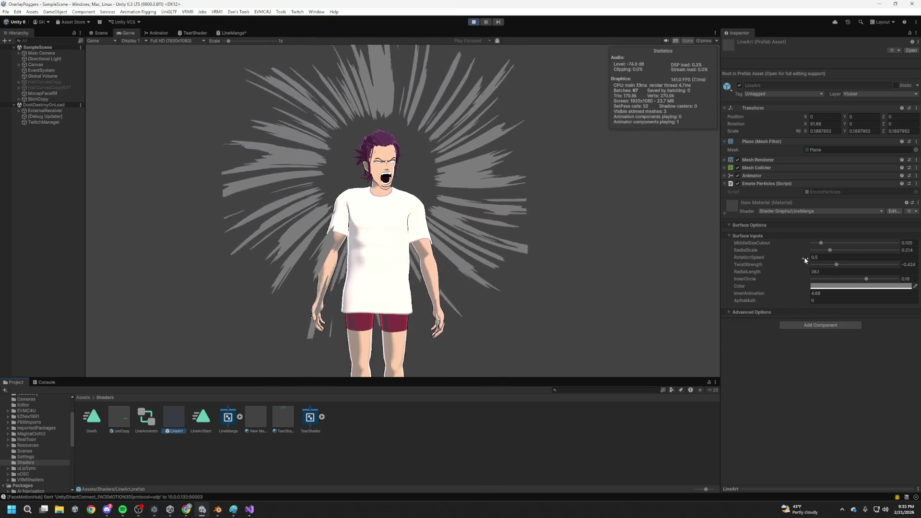
pyautogui.moveTo(804, 257); pyautogui.dragTo(811, 256)
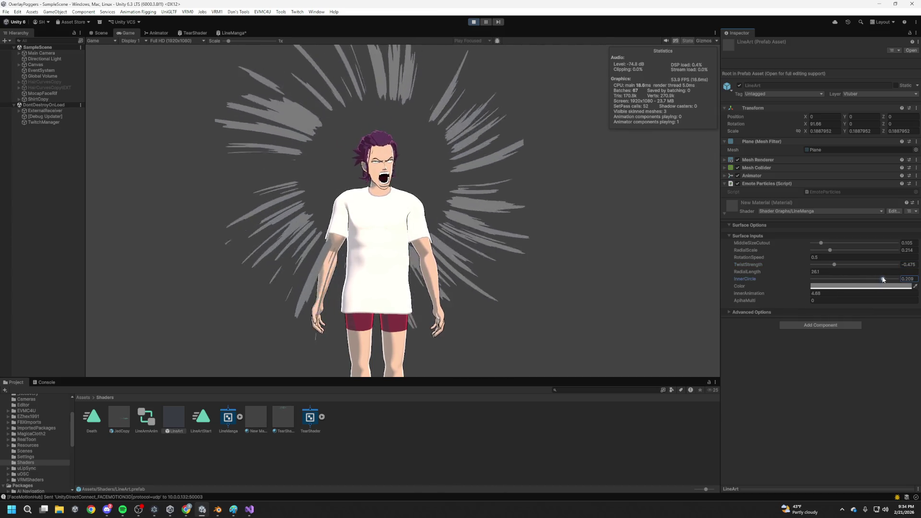
pyautogui.moveTo(884, 279); pyautogui.dragTo(800, 282)
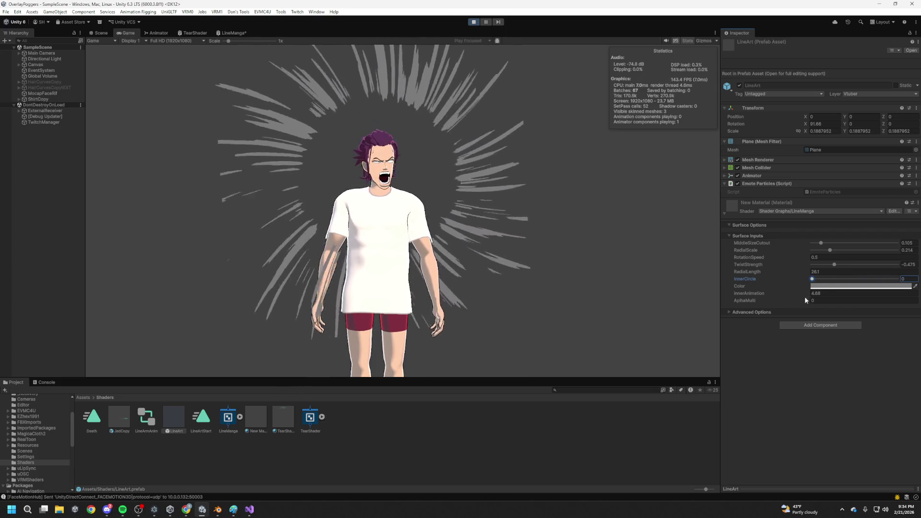
pyautogui.click(819, 258)
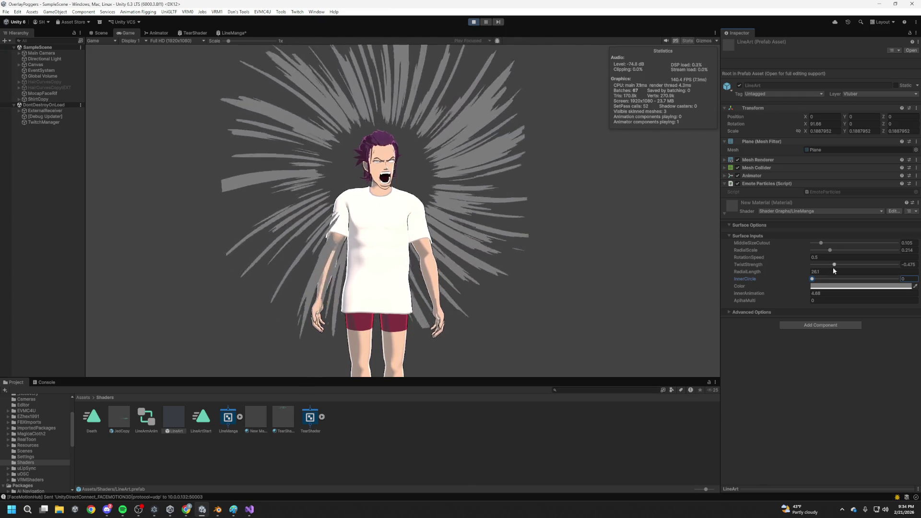
# Lengthen the material's RadialLength to about 70.71, then exit Play mode
pyautogui.click(806, 272)
pyautogui.moveTo(806, 272); pyautogui.dragTo(850, 268)
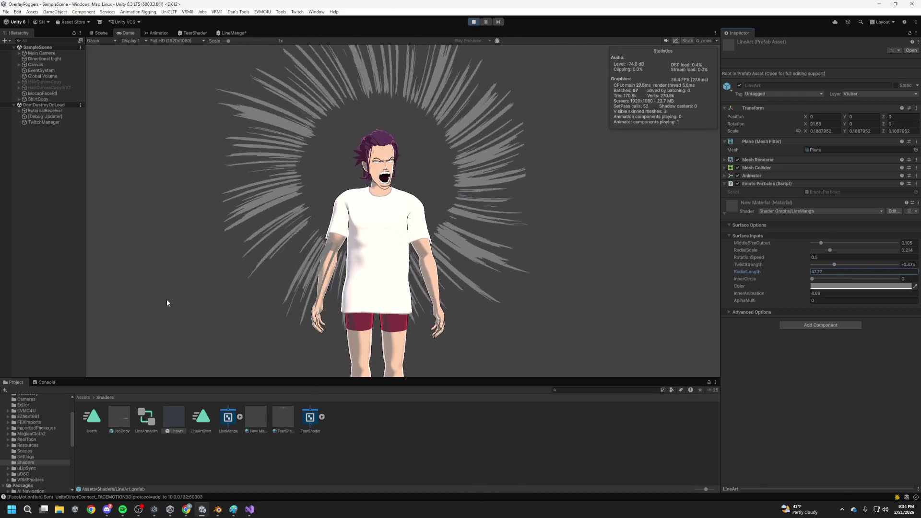
pyautogui.moveTo(174, 303)
pyautogui.mouseDown()
pyautogui.moveTo(614, 318)
pyautogui.moveTo(491, 294)
pyautogui.moveTo(440, 296)
pyautogui.mouseUp()
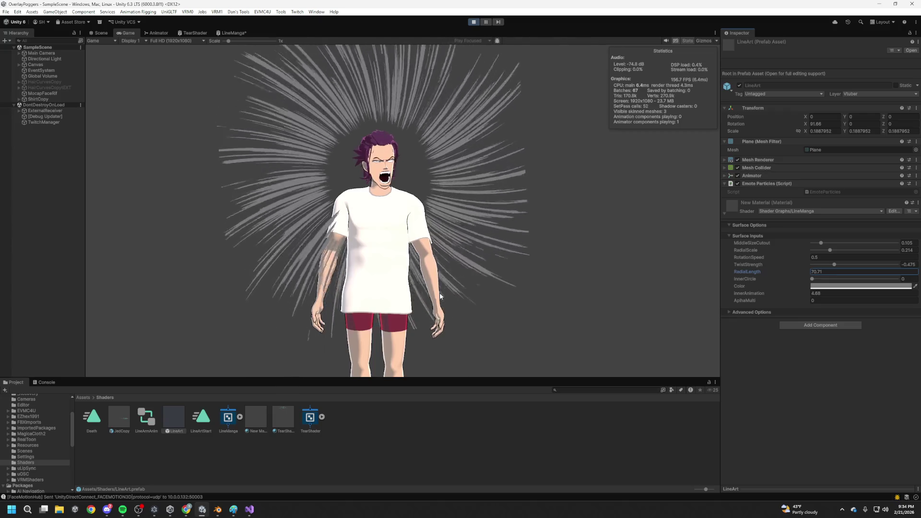
pyautogui.click(470, 23)
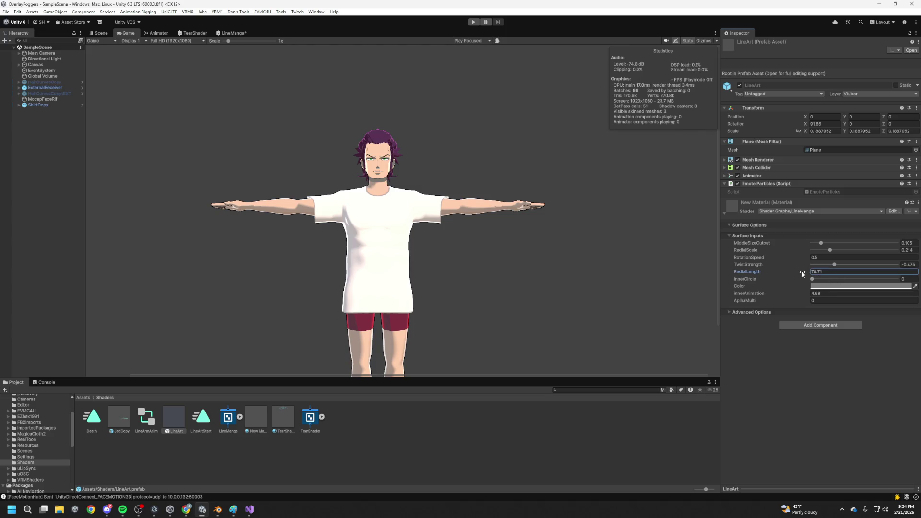
# Set the LineArt material's RadialLength to 69
pyautogui.moveTo(794, 272); pyautogui.dragTo(799, 271)
pyautogui.write('69')
pyautogui.click(806, 420)
# Test the speed-line ring in Play mode, stop it, and bring up the File menu
pyautogui.click(469, 21)
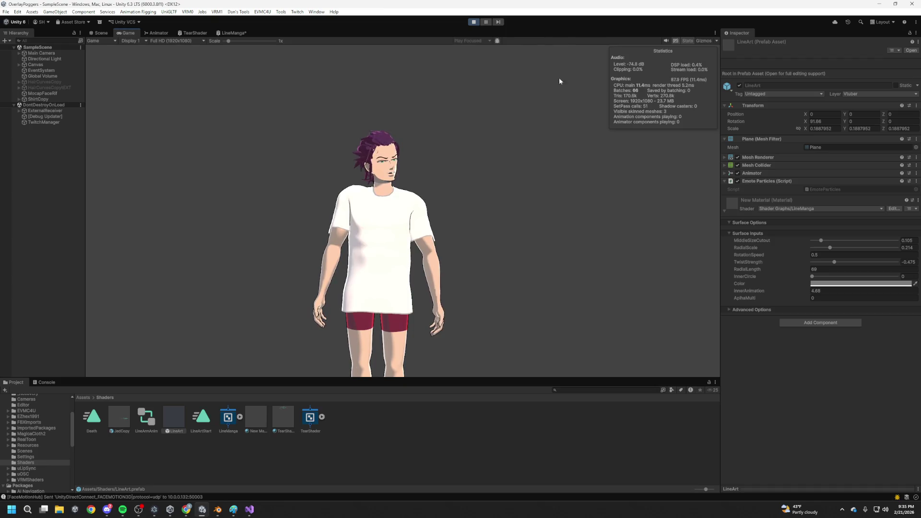
pyautogui.hotkey('ctrl', 'p')
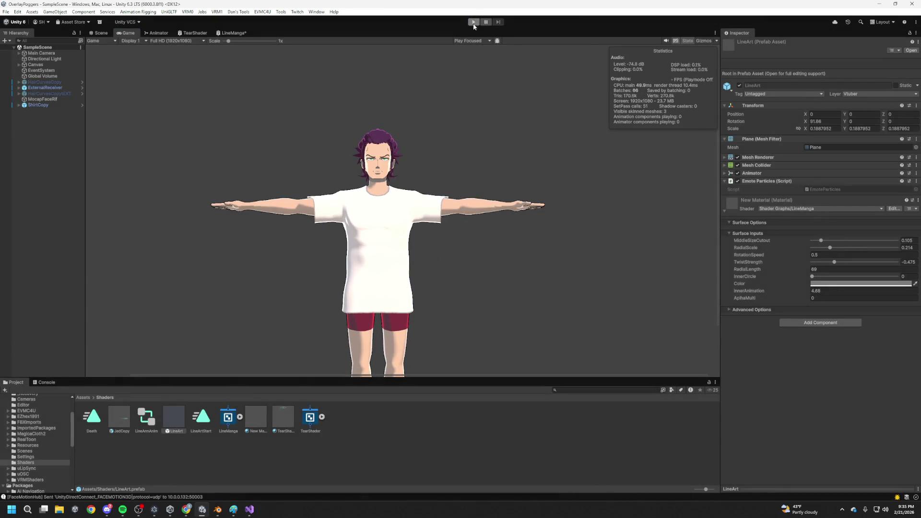
pyautogui.click(6, 11)
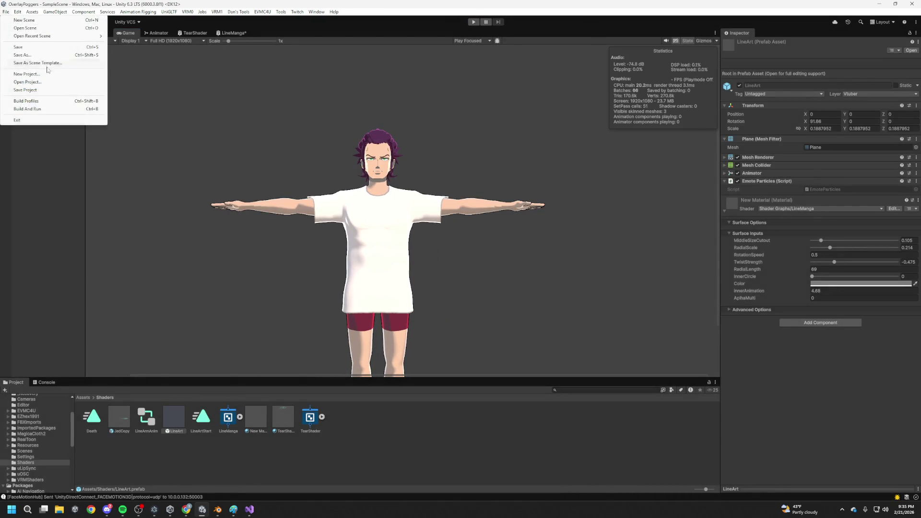
# Build and run the OverlayPoggers app with the tuned LineArt settings
pyautogui.click(38, 111)
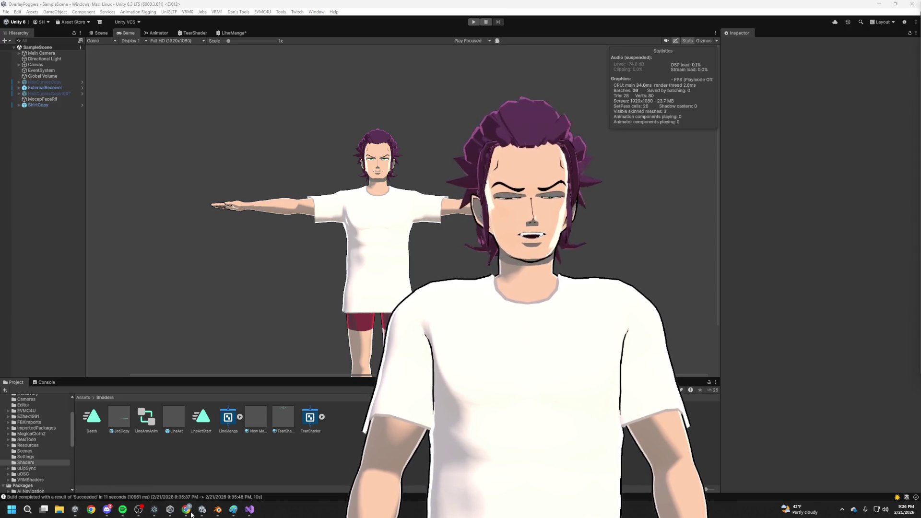
pyautogui.moveTo(184, 512)
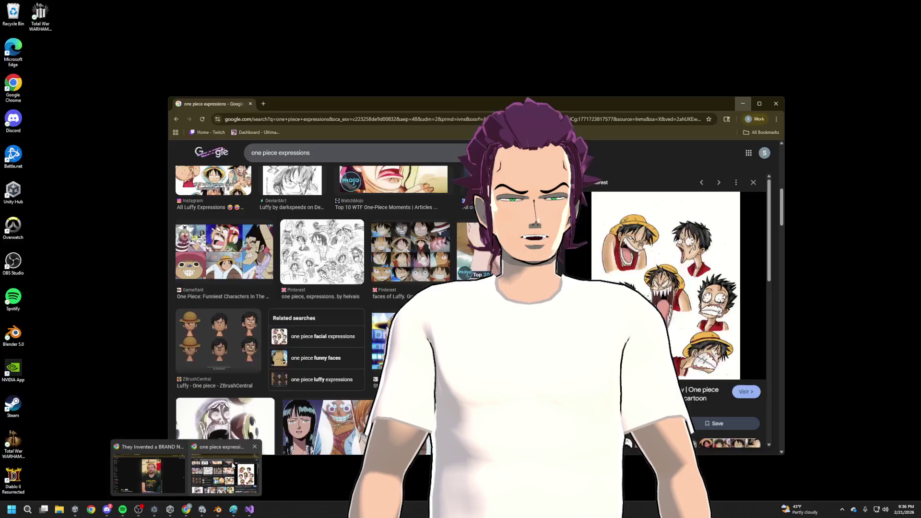
pyautogui.click(226, 467)
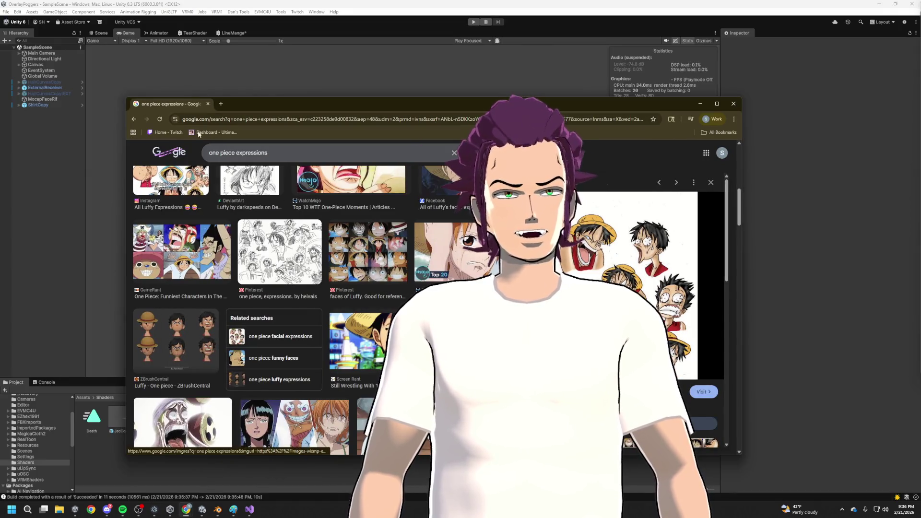
pyautogui.click(190, 132)
pyautogui.moveTo(287, 103)
pyautogui.mouseDown()
pyautogui.moveTo(841, 187)
pyautogui.moveTo(920, 240)
pyautogui.mouseUp()
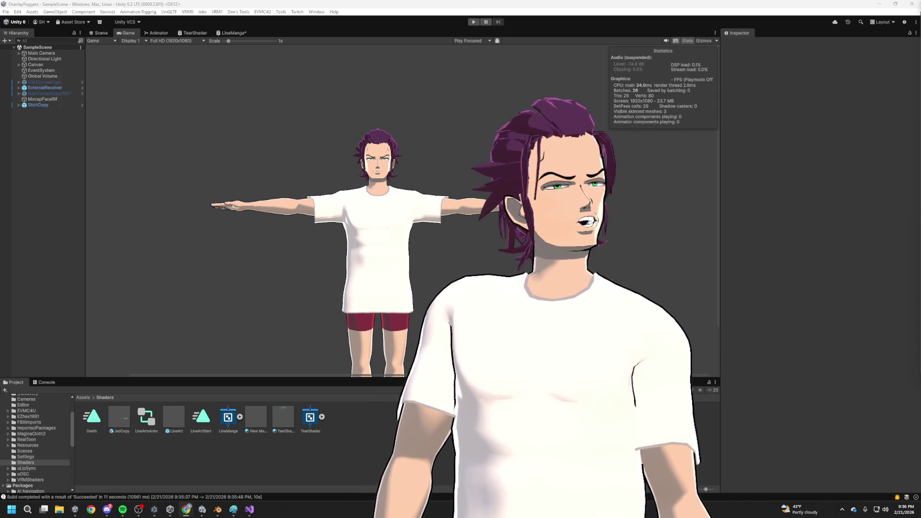